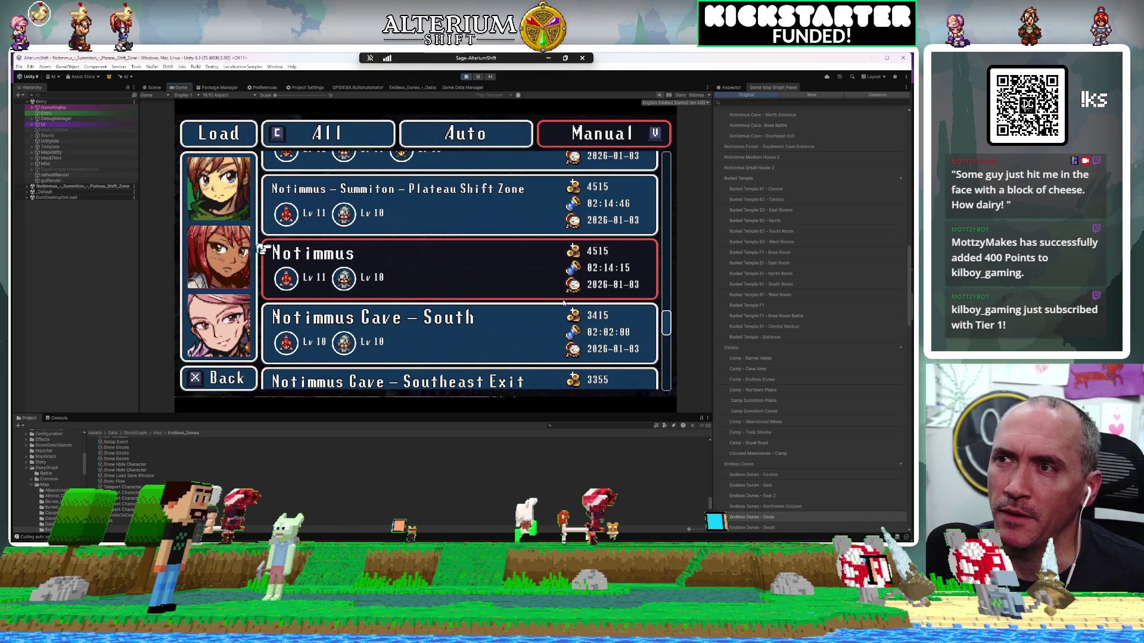
# Step: Load the Notimmus save file from the Load screen
pyautogui.press('Down')
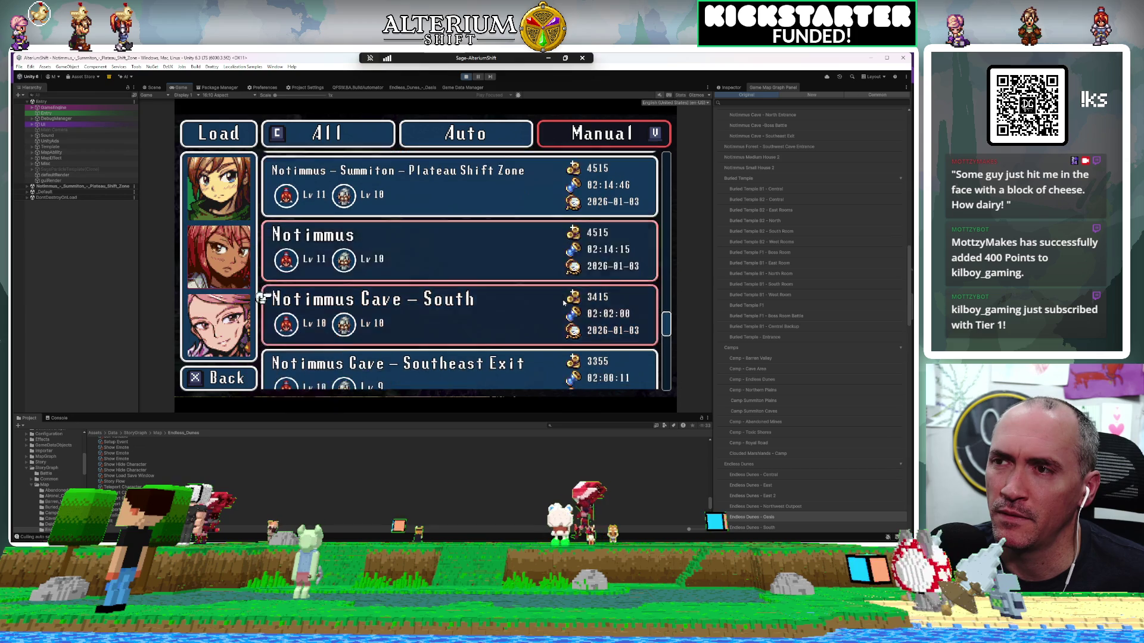
pyautogui.press('Up')
pyautogui.press('Return')
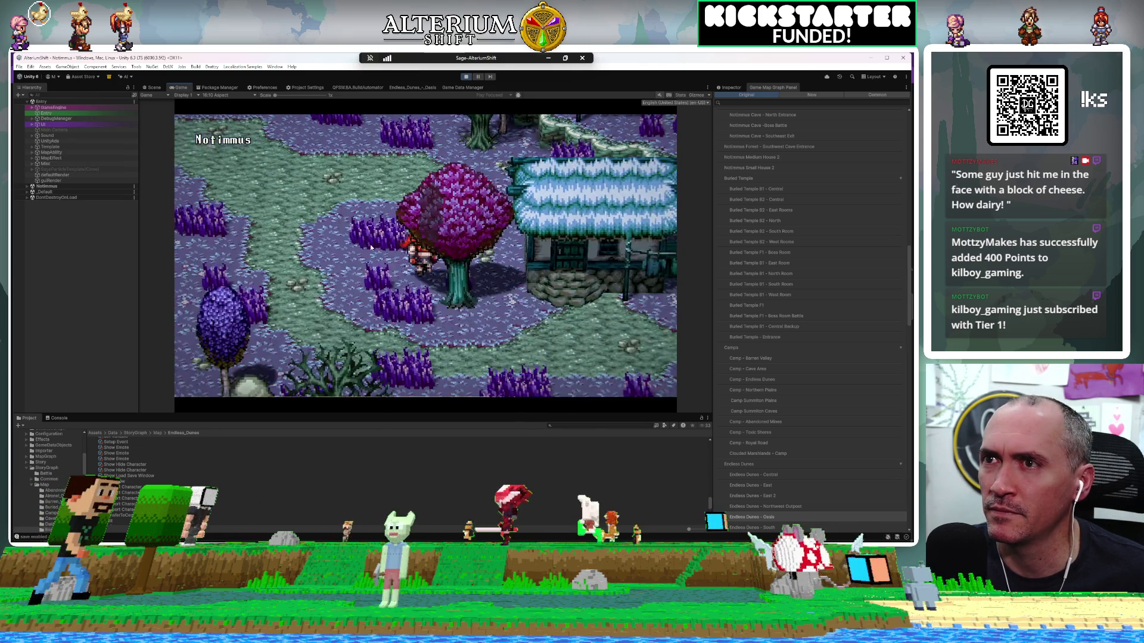
# Step: Save the game from the pause menu and walk the party toward the area exit
pyautogui.press('Escape')
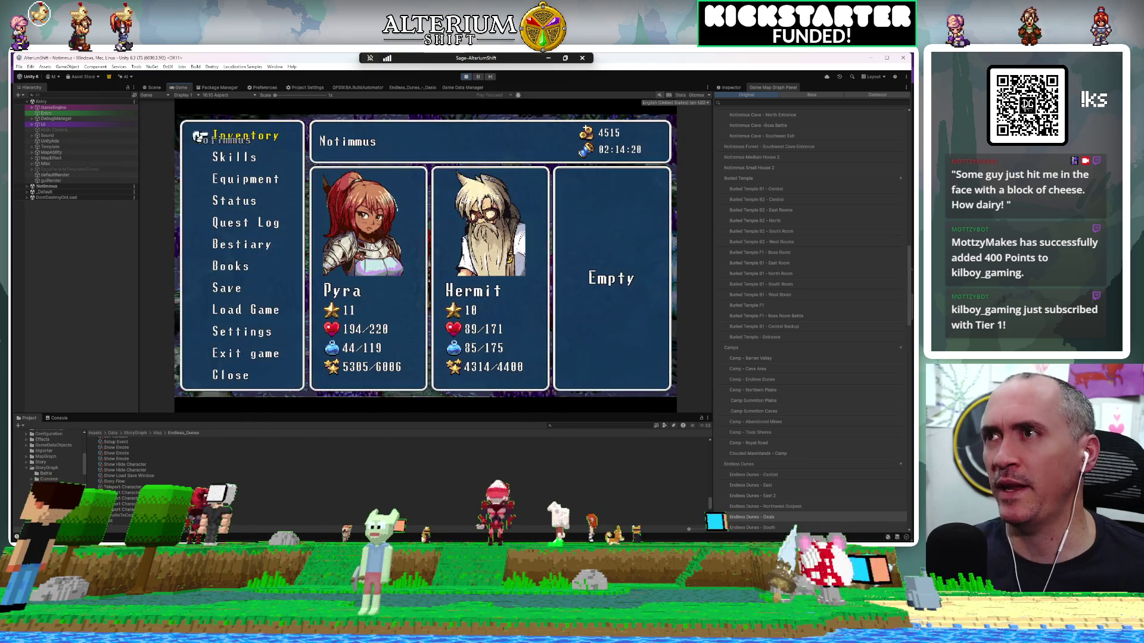
pyautogui.press('Down')
pyautogui.press('Down')
pyautogui.press('Down')
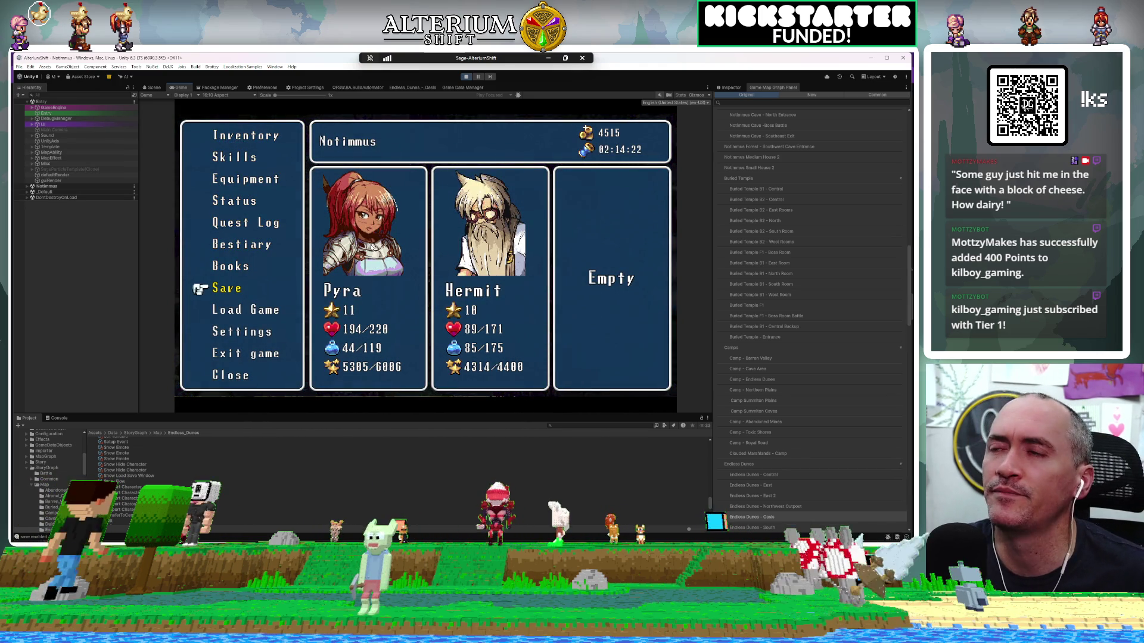
pyautogui.press('Return')
pyautogui.press('Return')
pyautogui.press('Escape')
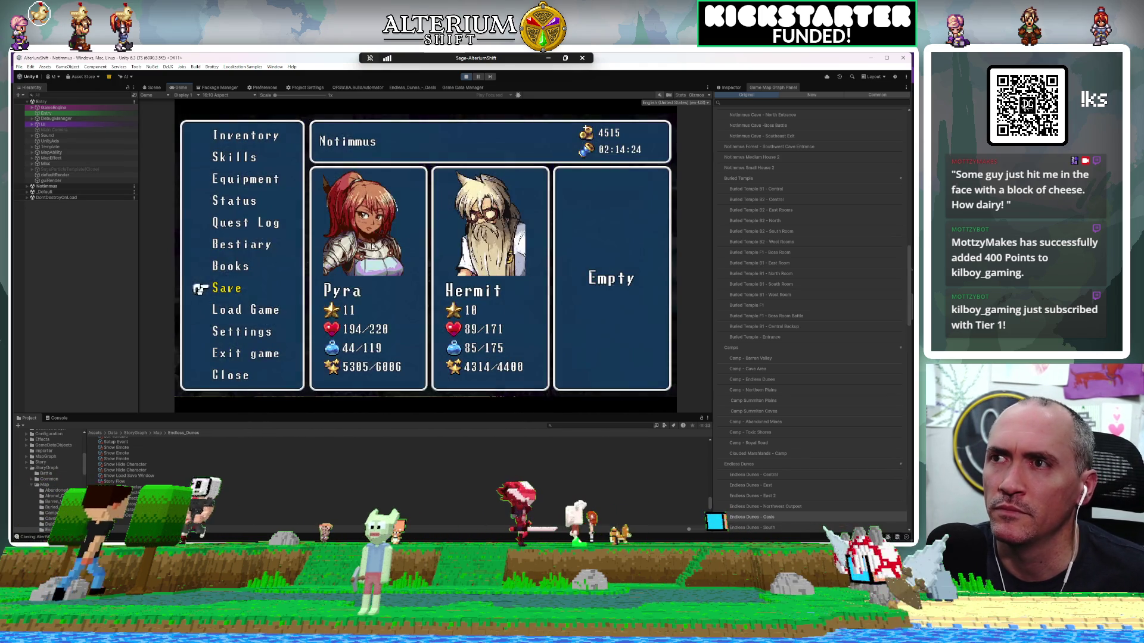
pyautogui.press('Escape')
pyautogui.press('Up')
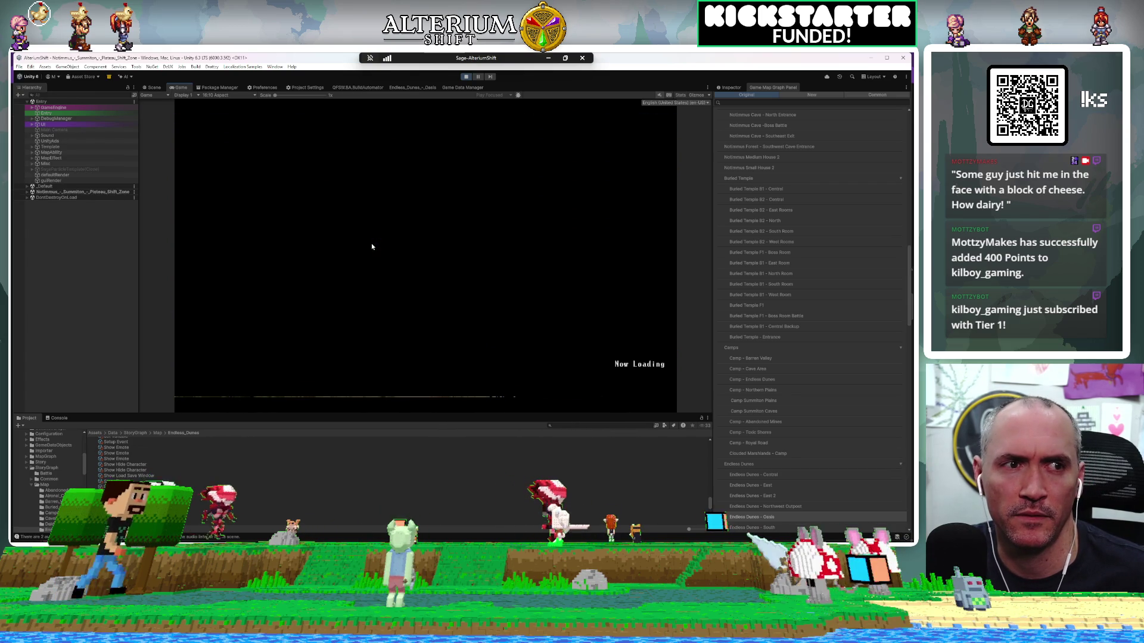
# Step: Walk the hero left into the Plateau Shift Zone and through the glowing dome
pyautogui.press('Left')
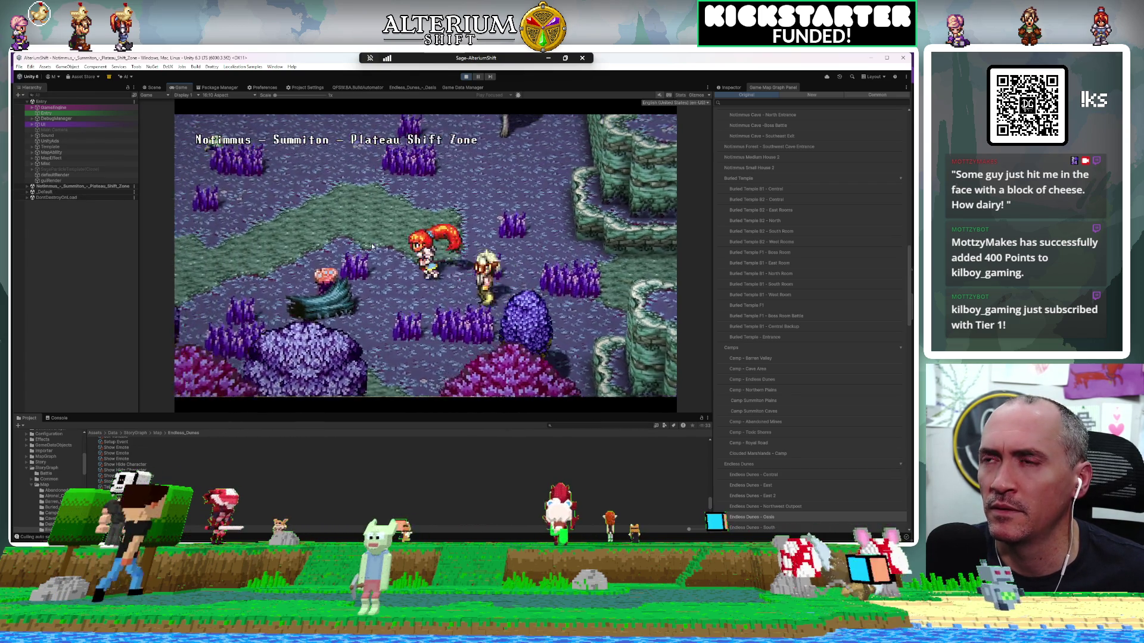
pyautogui.press('Left')
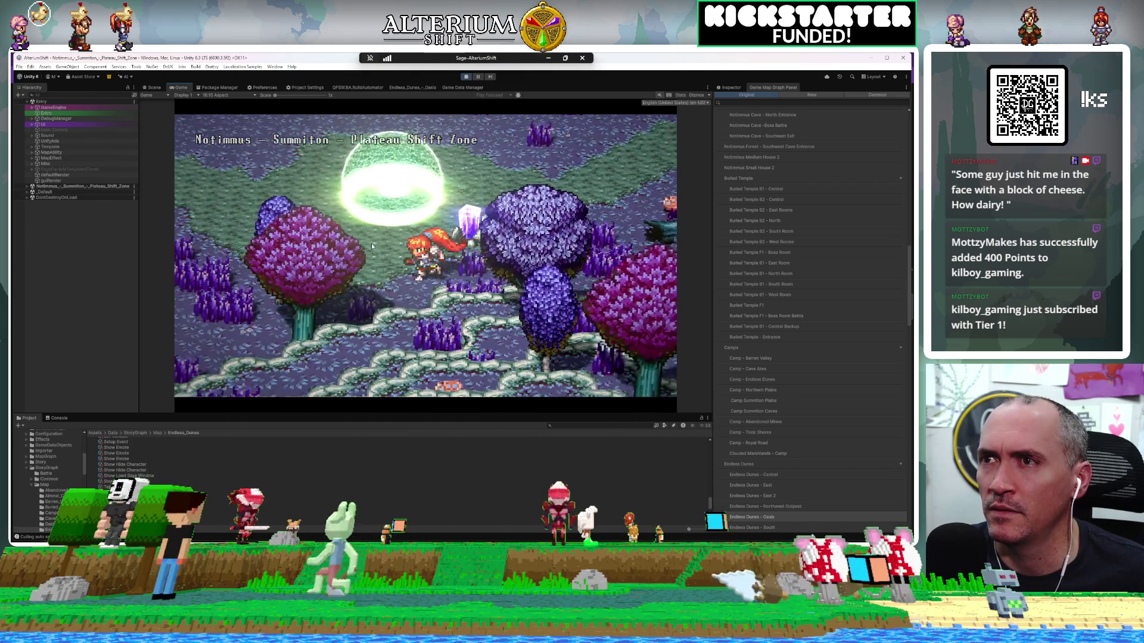
pyautogui.press('Up')
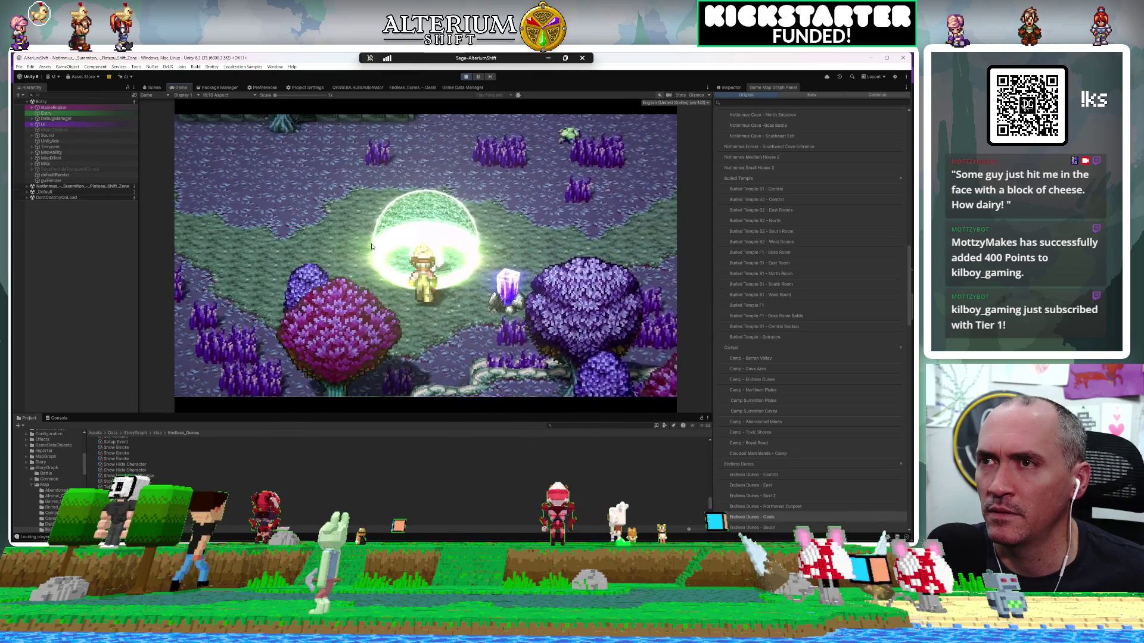
pyautogui.press('Right')
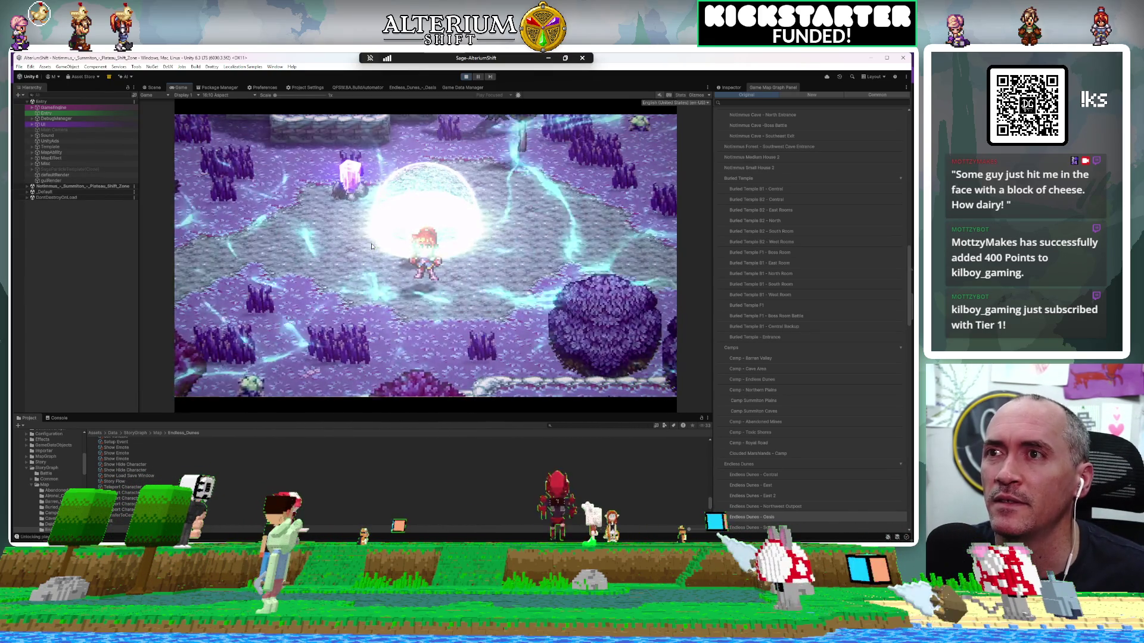
pyautogui.press('Right')
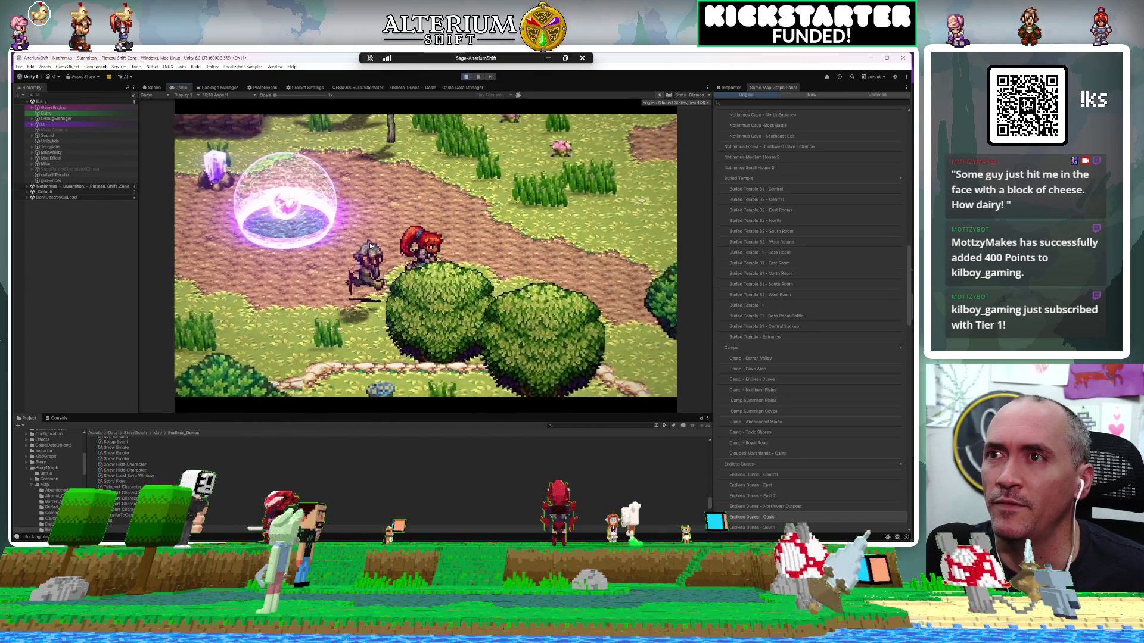
# Step: Cross the field into Summiton Plains - Northeast Pass and enter the purple portal
pyautogui.press('Right')
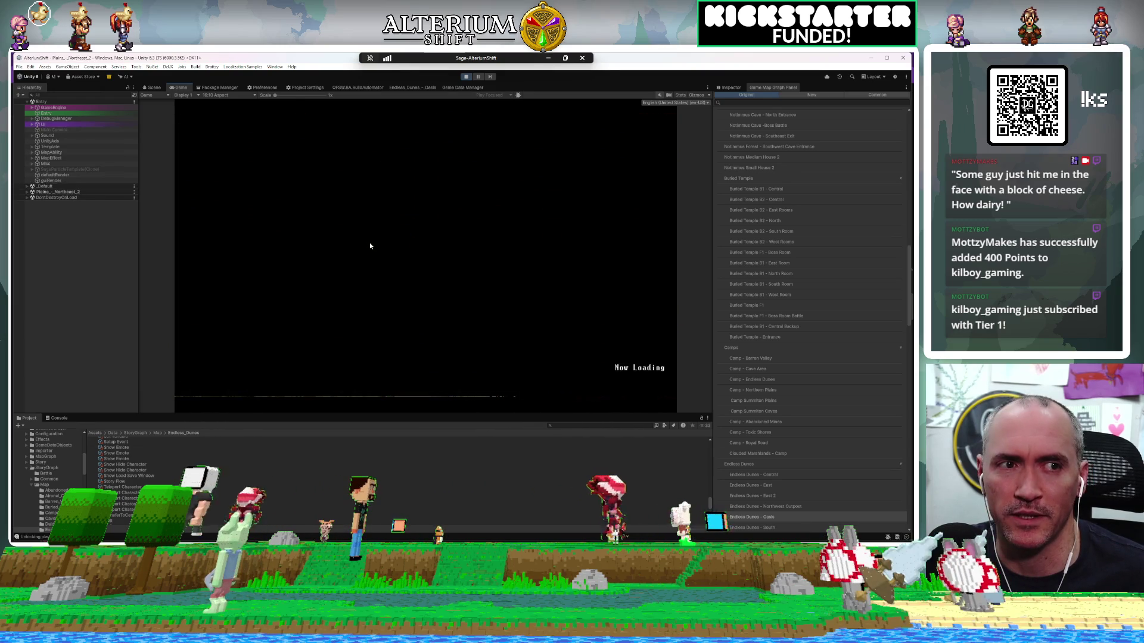
pyautogui.press('Right')
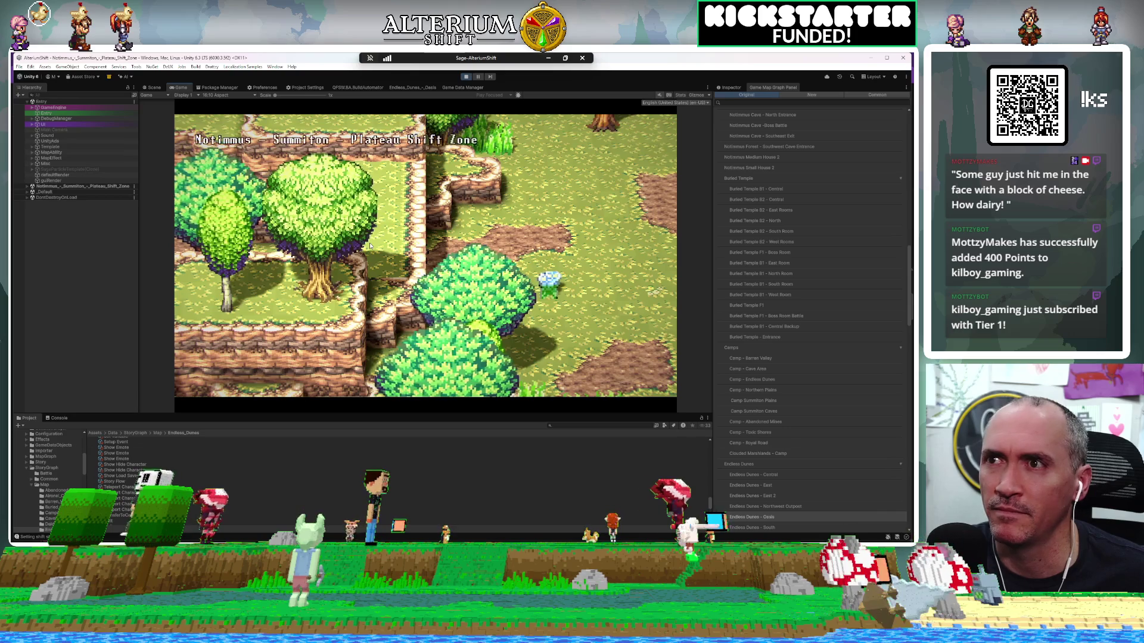
pyautogui.press('Right')
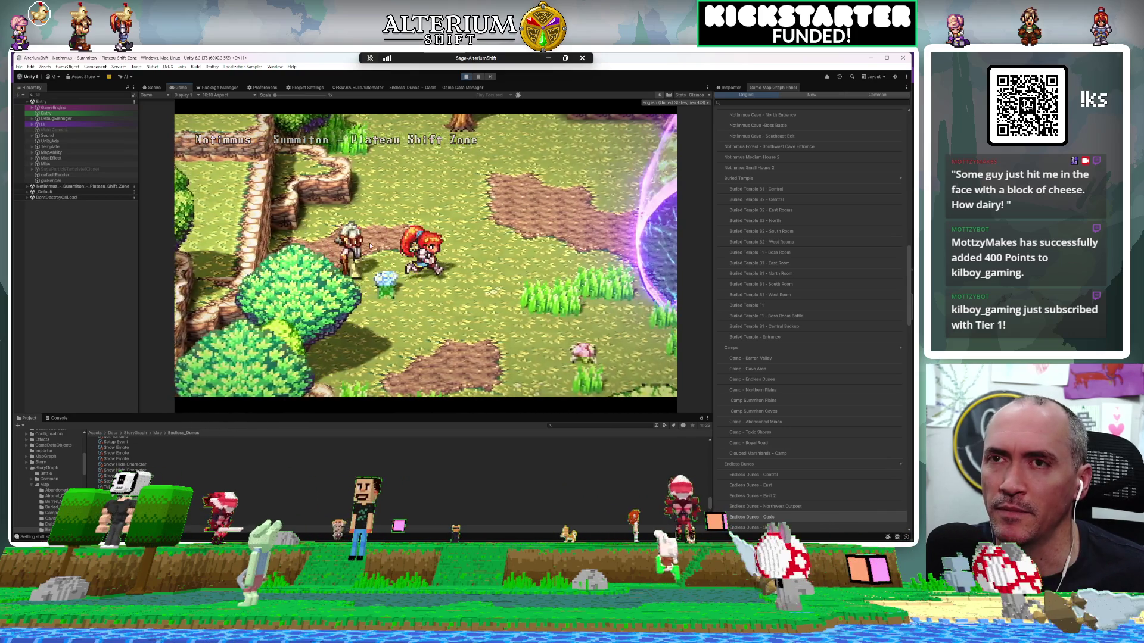
pyautogui.press('Right')
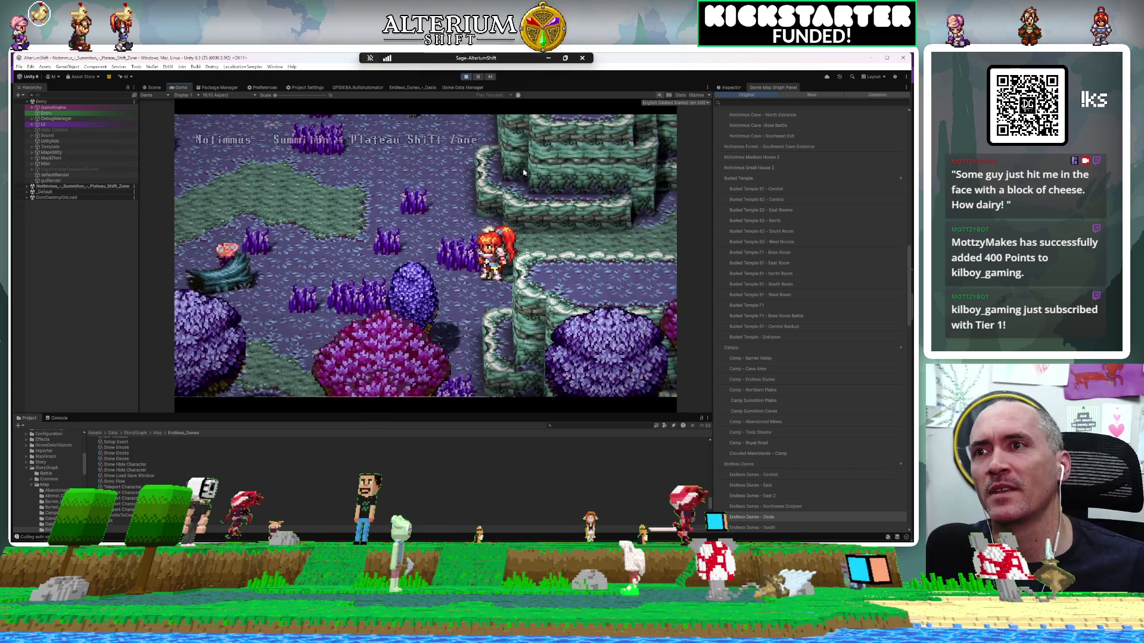
# Step: Filter map graphs by 'notim', open the Notimmus - Summiton - Plateau Shift Zone graph, and stop Play mode
pyautogui.click(741, 104)
pyautogui.write('noti')
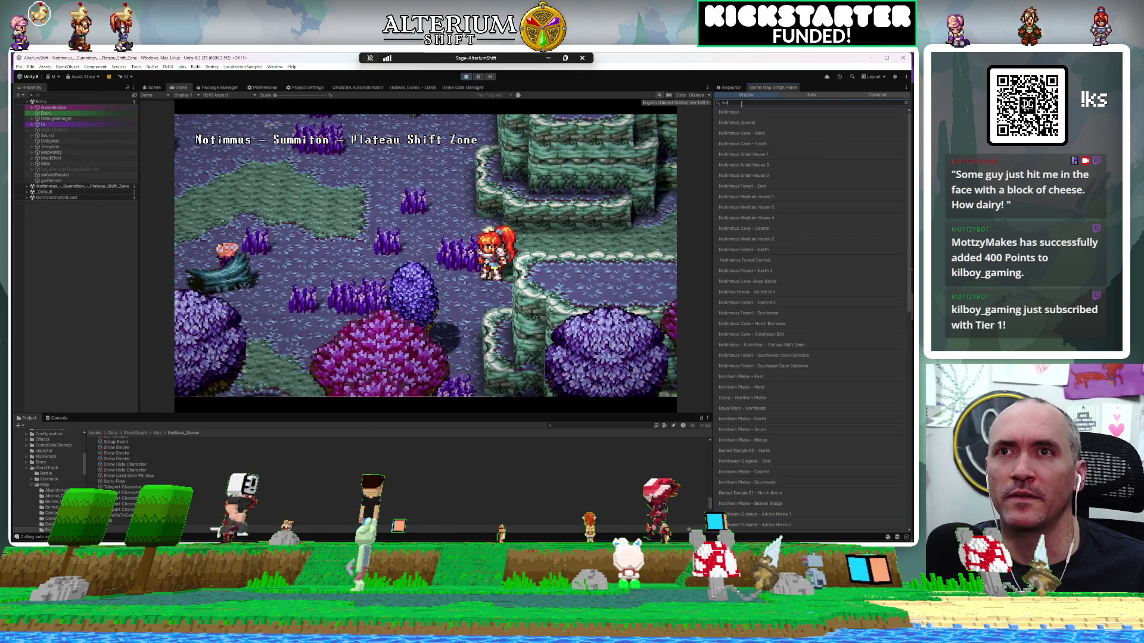
pyautogui.write('m')
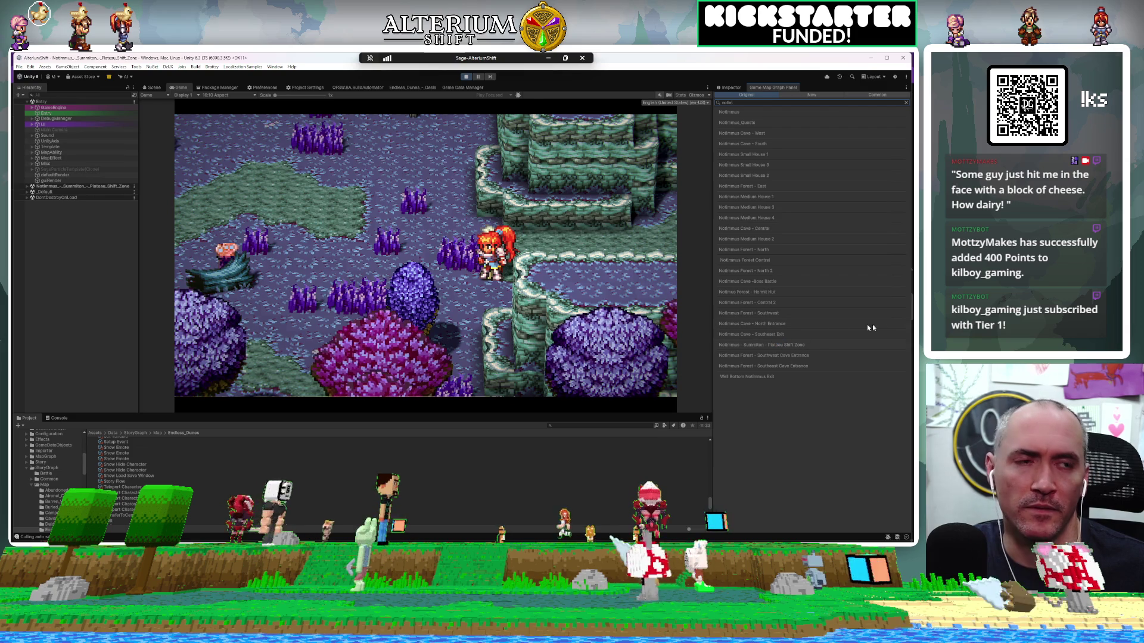
pyautogui.click(768, 345)
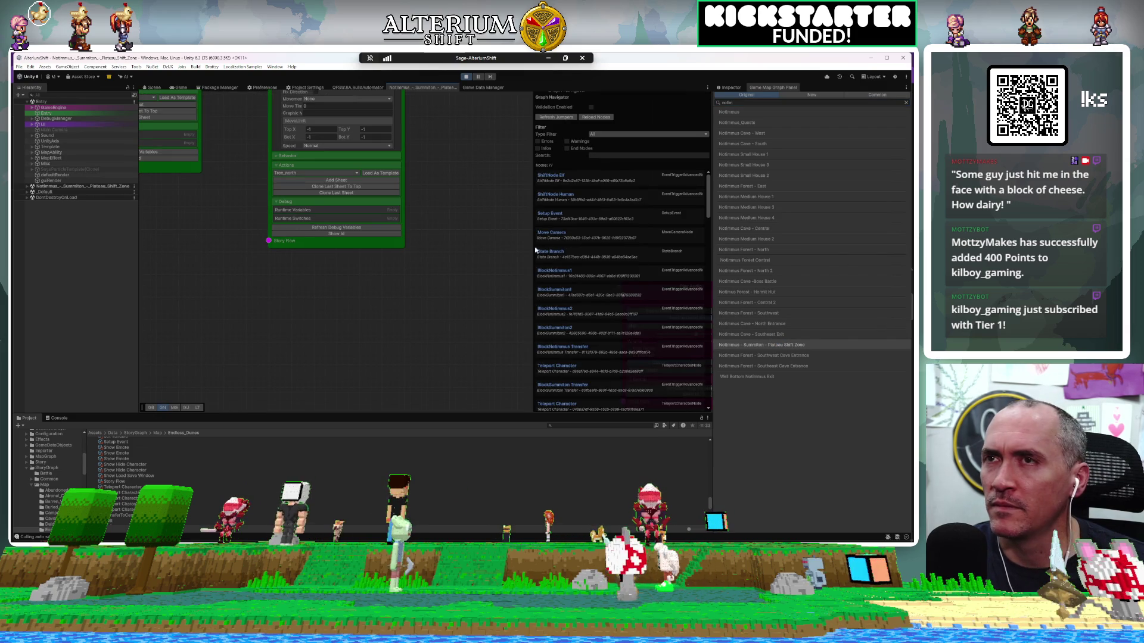
pyautogui.click(464, 78)
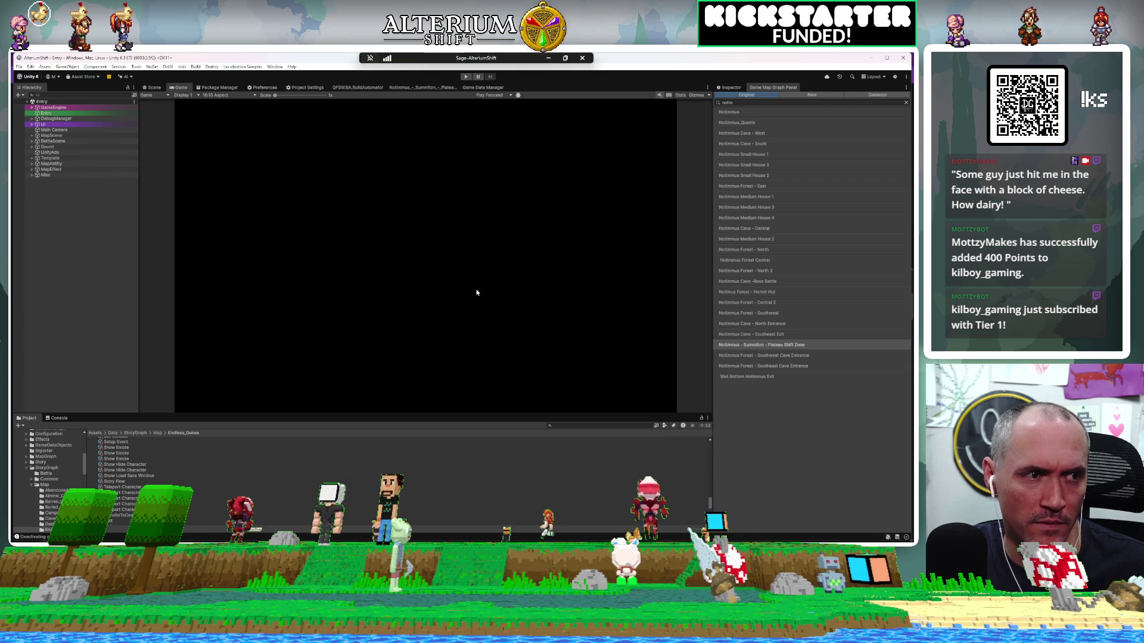
# Step: Switch to the Notimmus_-_Summiton graph tab and hide the Graph Navigator (GN) panel
pyautogui.click(429, 85)
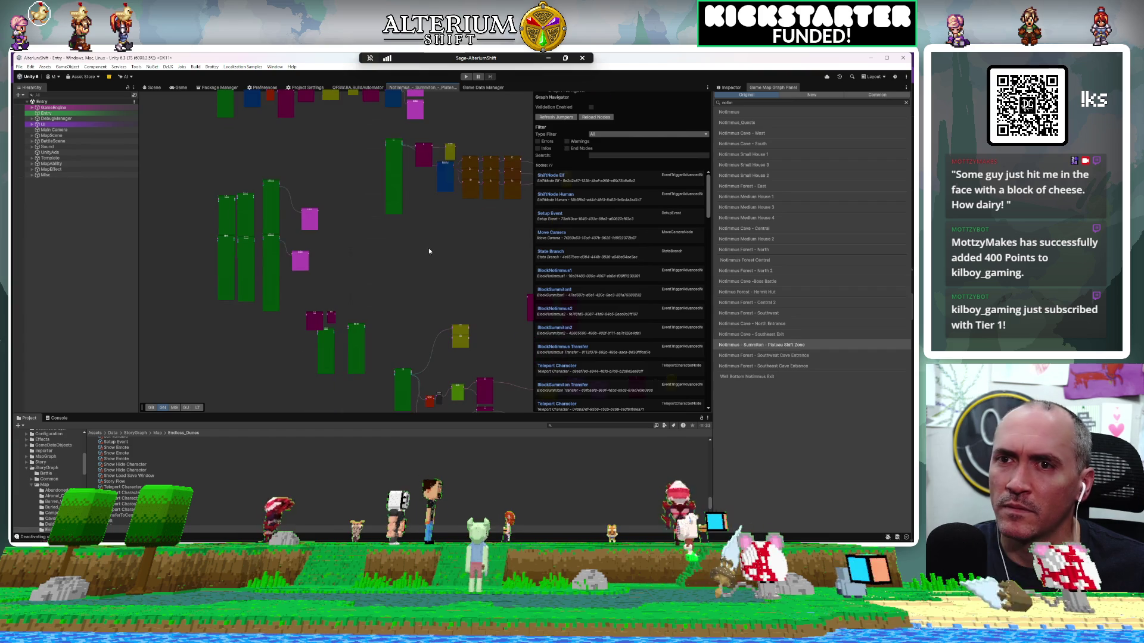
pyautogui.click(161, 408)
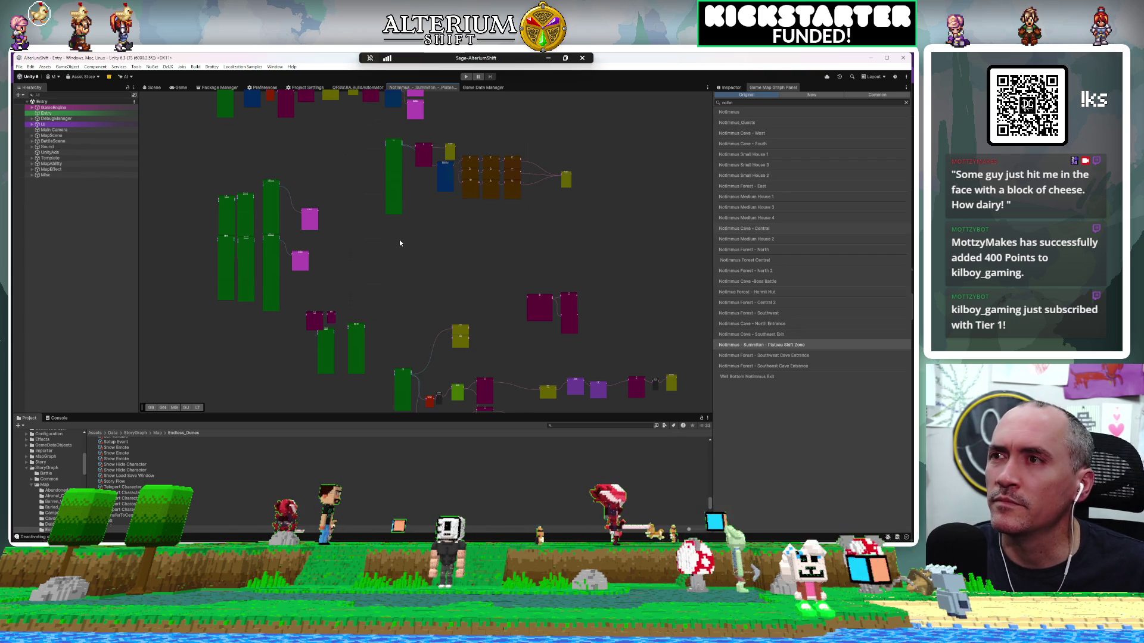
pyautogui.moveTo(452, 255); pyautogui.dragTo(458, 259)
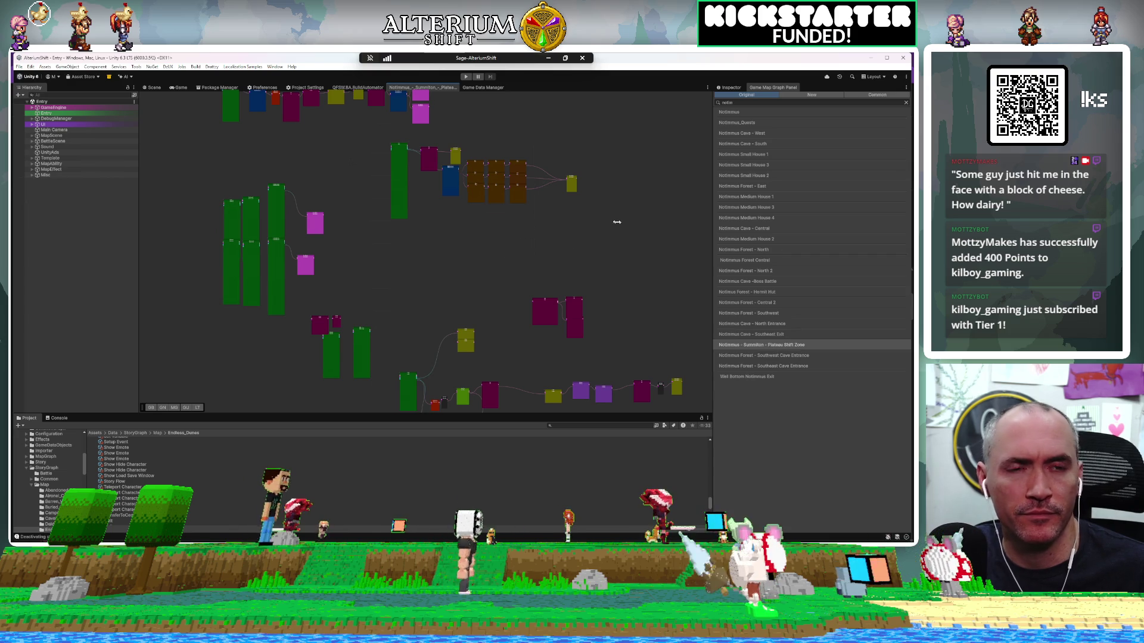
pyautogui.rightClick(473, 238)
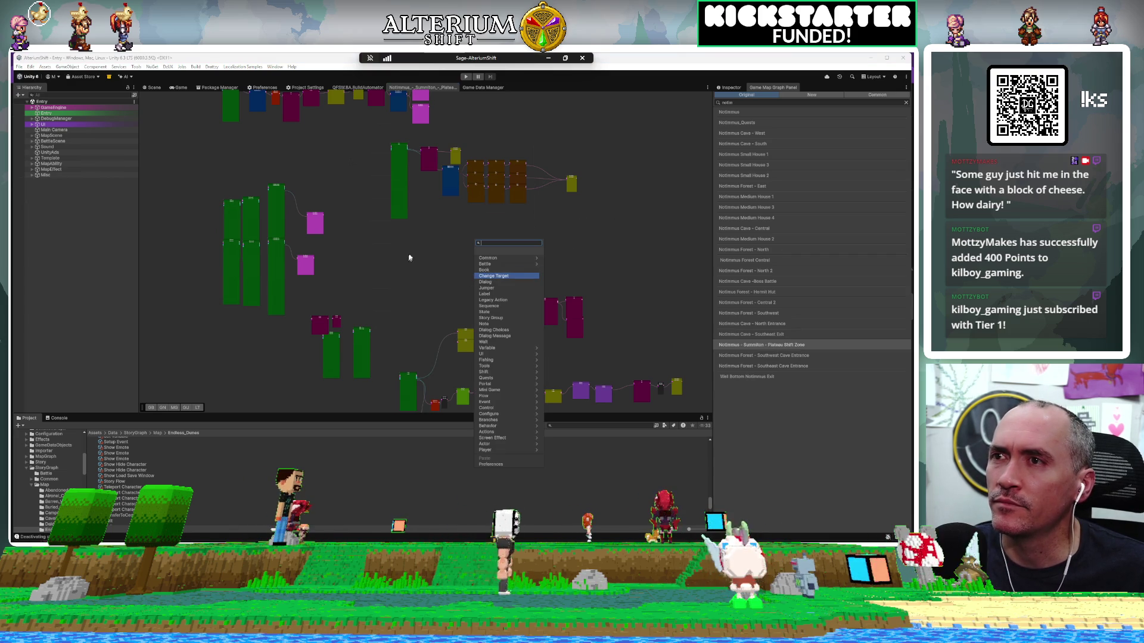
pyautogui.click(450, 243)
pyautogui.moveTo(449, 243)
pyautogui.mouseDown()
pyautogui.moveTo(390, 309)
pyautogui.moveTo(235, 420)
pyautogui.moveTo(438, 281)
pyautogui.moveTo(487, 146)
pyautogui.moveTo(365, 146)
pyautogui.moveTo(351, 134)
pyautogui.moveTo(439, 258)
pyautogui.moveTo(423, 184)
pyautogui.moveTo(507, 341)
pyautogui.moveTo(510, 369)
pyautogui.mouseUp()
pyautogui.scroll(6, 305, 230)
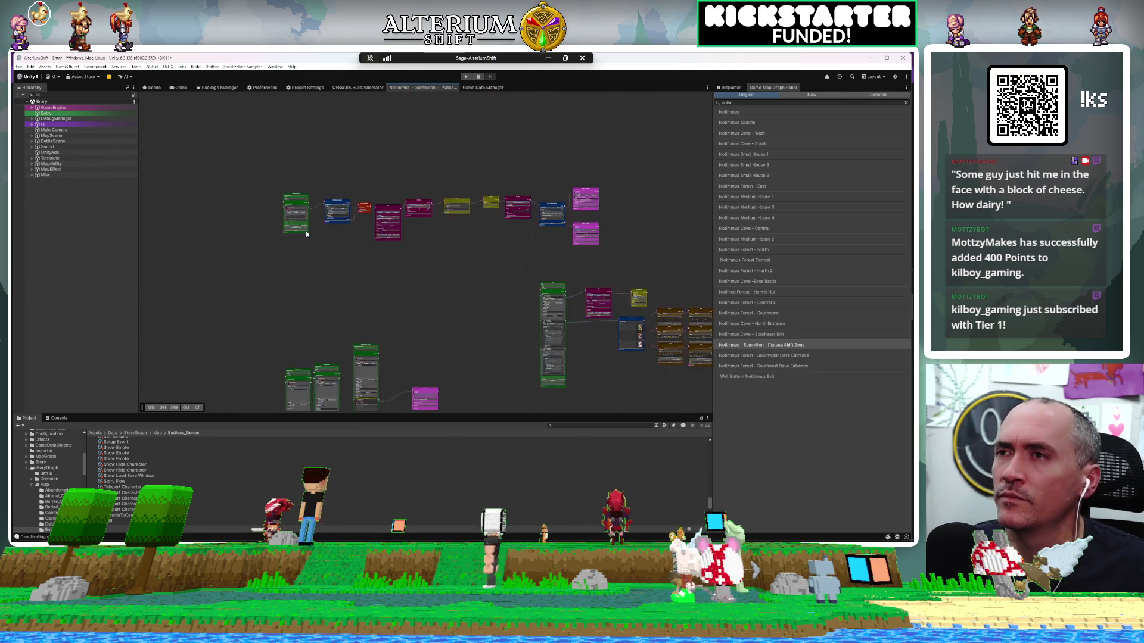
# Step: Zoom and pan to the Check Condition Branch nodes, then open the Southwest Cave Entrance graph
pyautogui.moveTo(306, 235)
pyautogui.mouseDown()
pyautogui.moveTo(342, 316)
pyautogui.moveTo(325, 402)
pyautogui.mouseUp()
pyautogui.scroll(5, 302, 209)
pyautogui.scroll(-5, 302, 209)
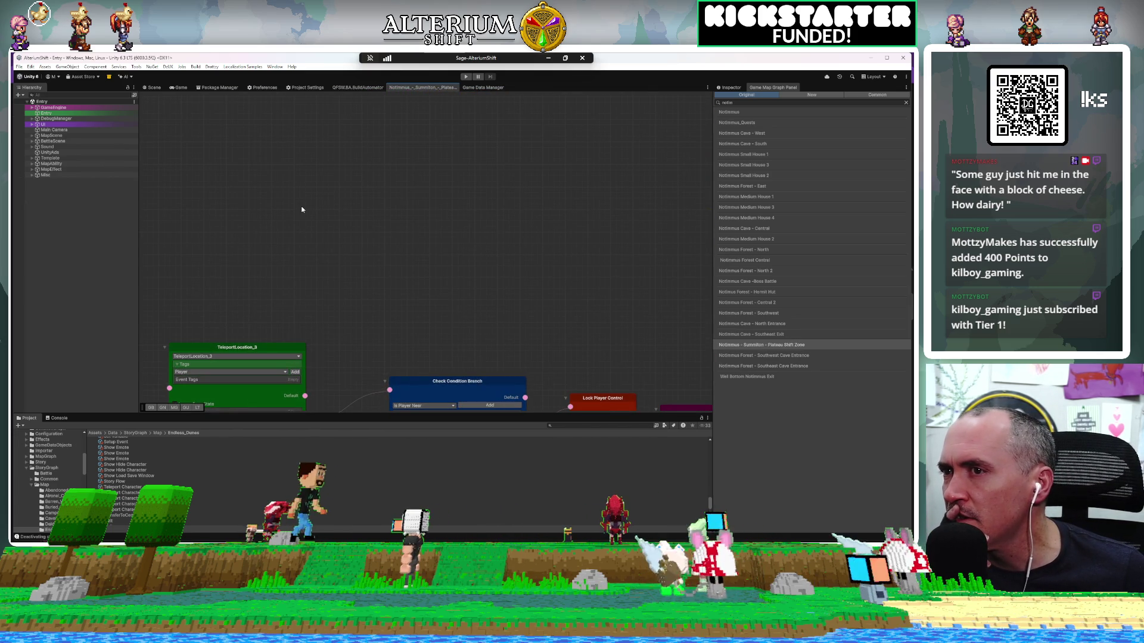
pyautogui.scroll(-3, 302, 210)
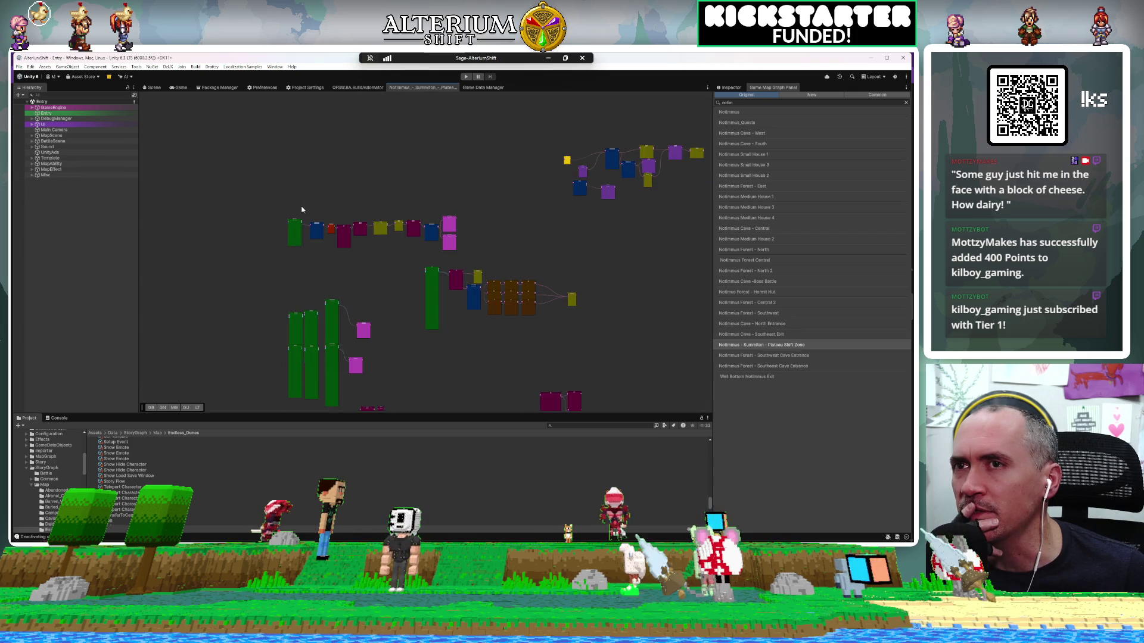
pyautogui.moveTo(464, 228); pyautogui.dragTo(401, 238)
pyautogui.scroll(6, 429, 176)
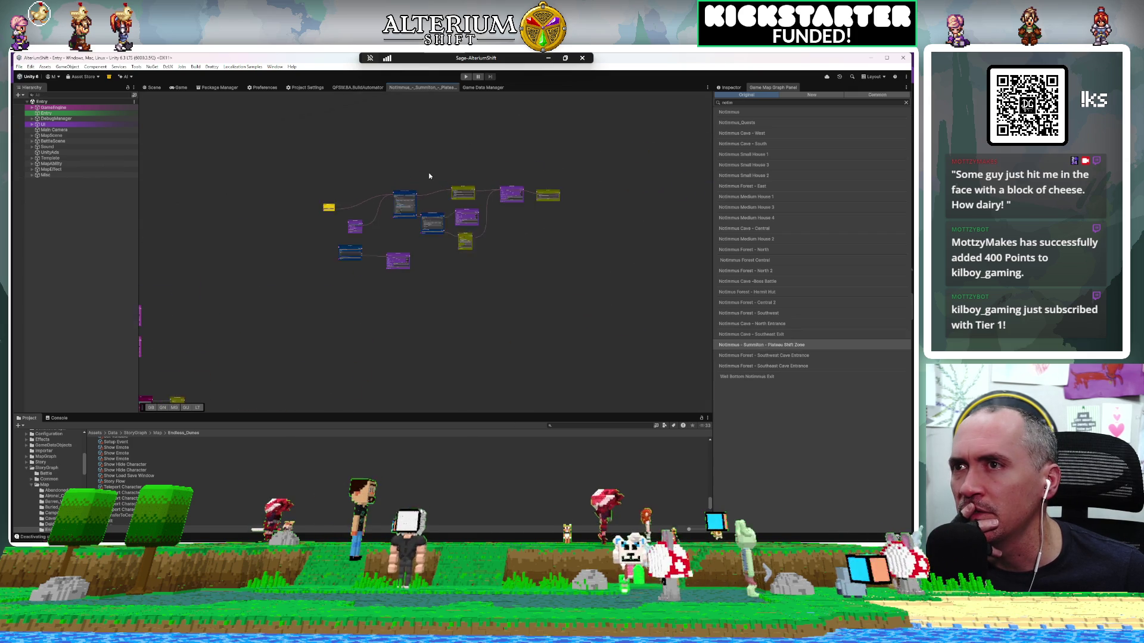
pyautogui.moveTo(274, 207); pyautogui.dragTo(432, 193)
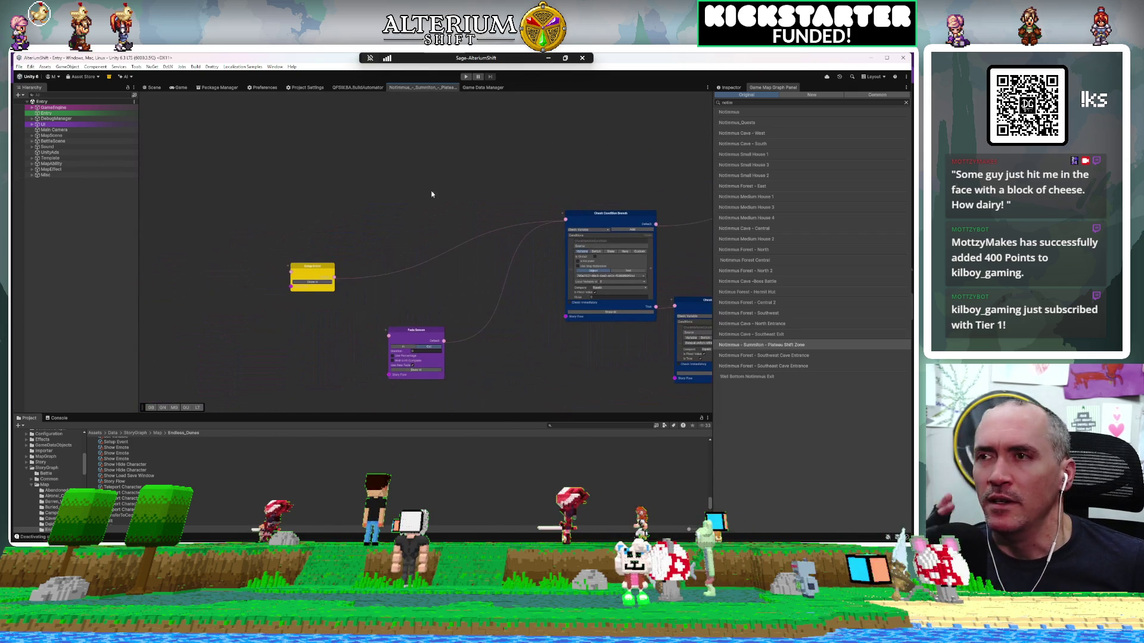
pyautogui.moveTo(322, 271); pyautogui.dragTo(344, 215)
pyautogui.scroll(3, 343, 213)
pyautogui.moveTo(552, 237)
pyautogui.mouseDown()
pyautogui.moveTo(439, 212)
pyautogui.moveTo(339, 215)
pyautogui.moveTo(178, 304)
pyautogui.mouseUp()
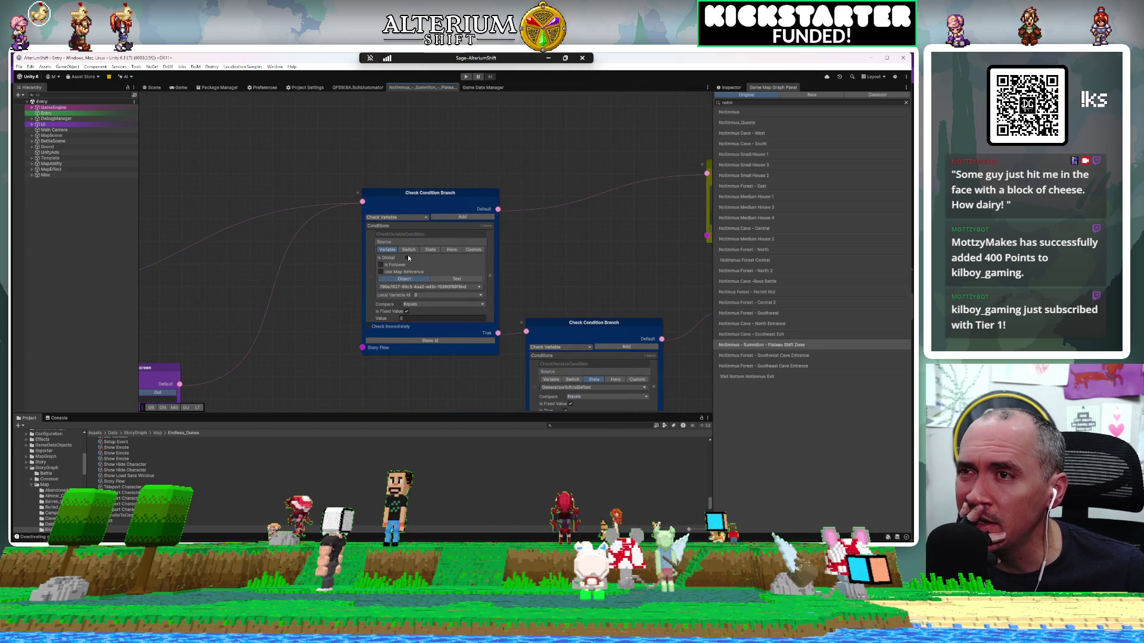
pyautogui.click(775, 355)
# Step: Reopen the Plateau Shift Zone graph and filter the map graph list with 'summi'
pyautogui.click(786, 344)
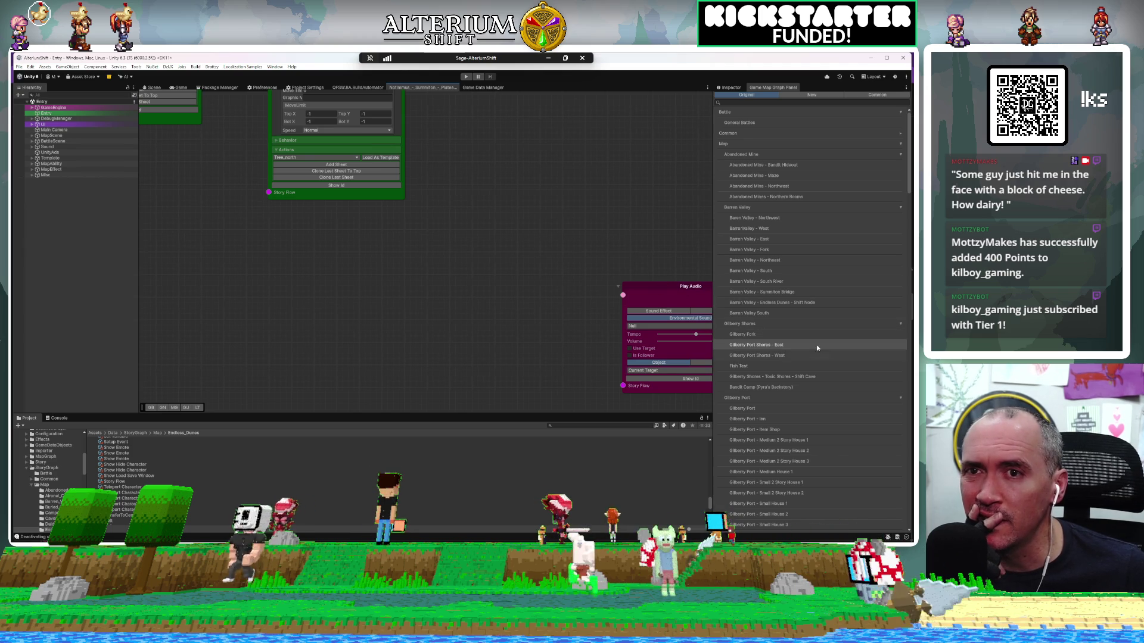
pyautogui.click(770, 104)
pyautogui.write('summ')
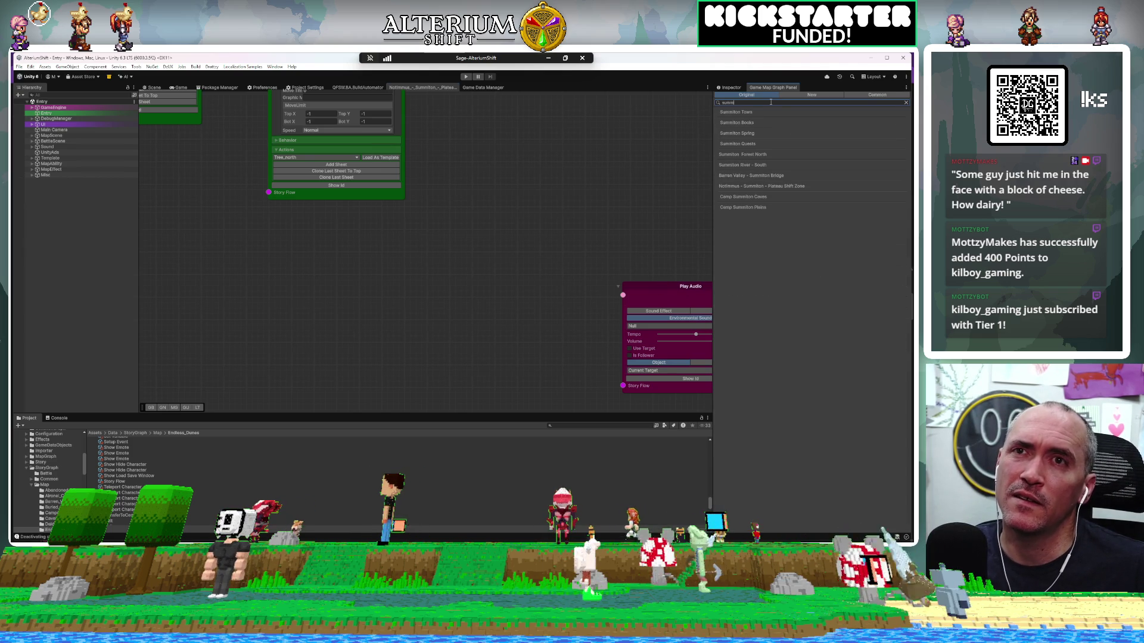
pyautogui.write('i')
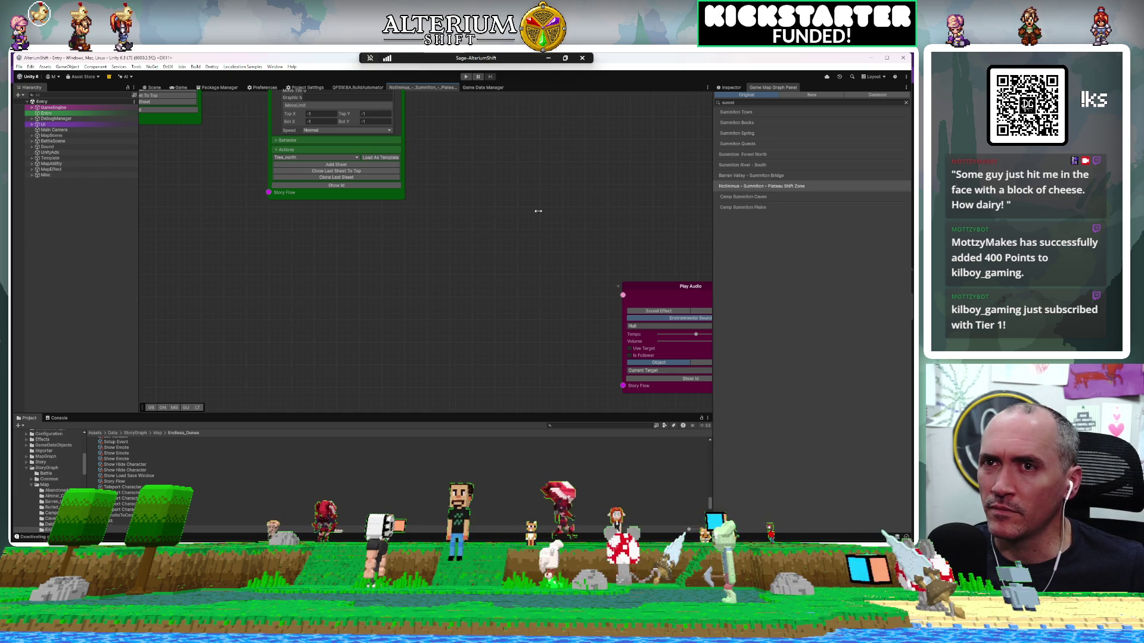
pyautogui.rightClick(566, 199)
pyautogui.click(533, 166)
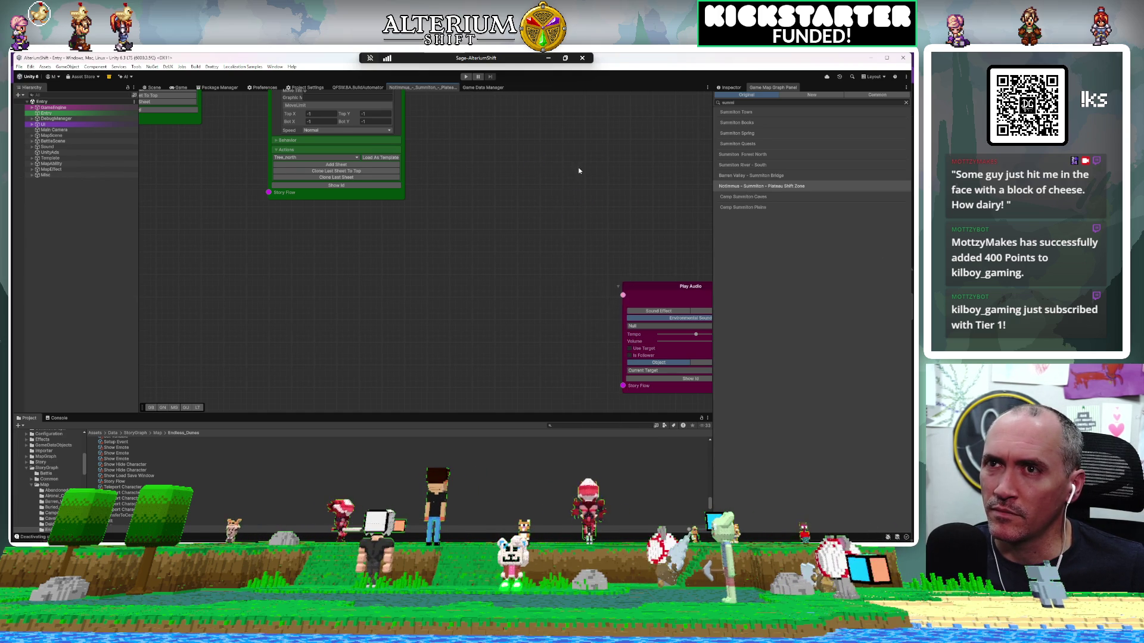
pyautogui.moveTo(510, 194)
pyautogui.mouseDown()
pyautogui.moveTo(603, 284)
pyautogui.moveTo(613, 371)
pyautogui.moveTo(592, 375)
pyautogui.moveTo(527, 329)
pyautogui.mouseUp()
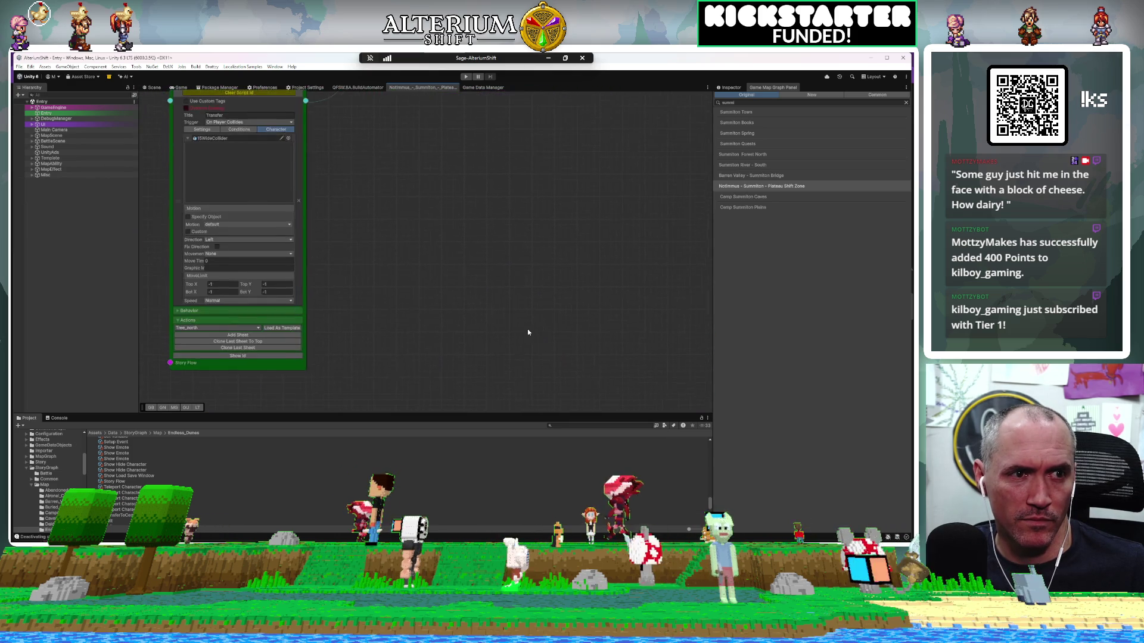
pyautogui.scroll(-1, 556, 342)
pyautogui.scroll(-5, 550, 305)
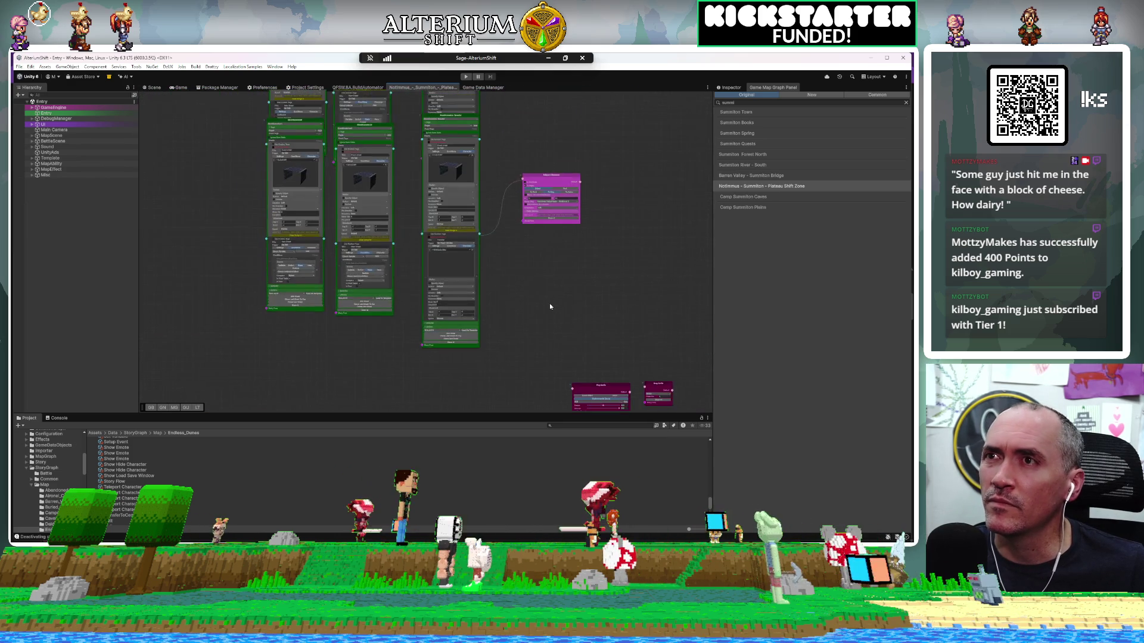
pyautogui.scroll(-4, 550, 305)
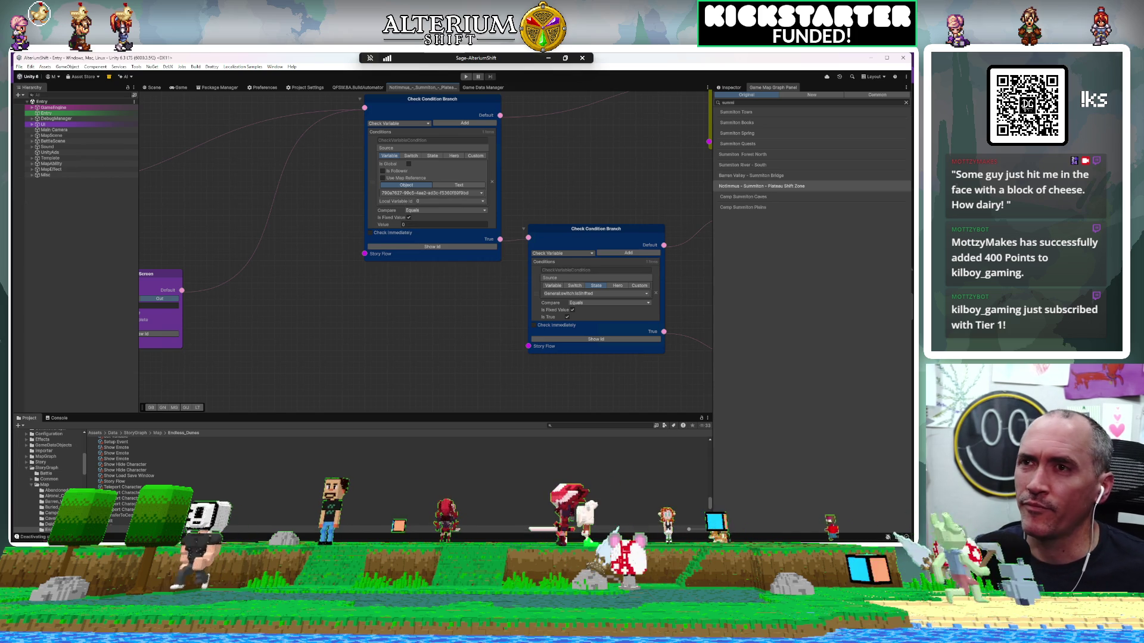
pyautogui.rightClick(600, 164)
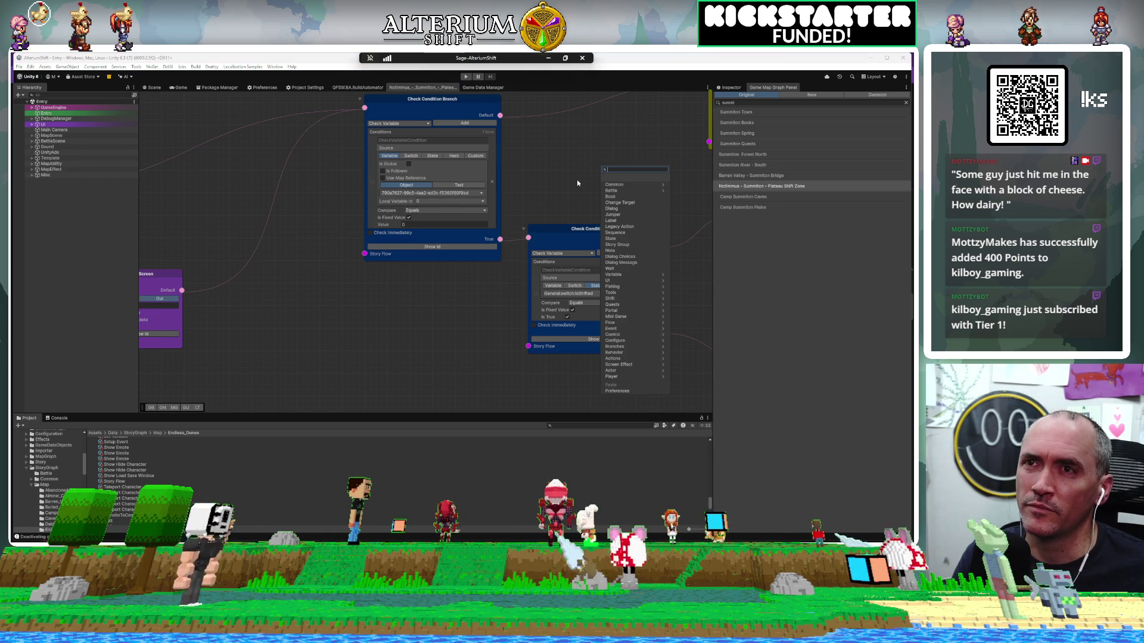
pyautogui.click(639, 137)
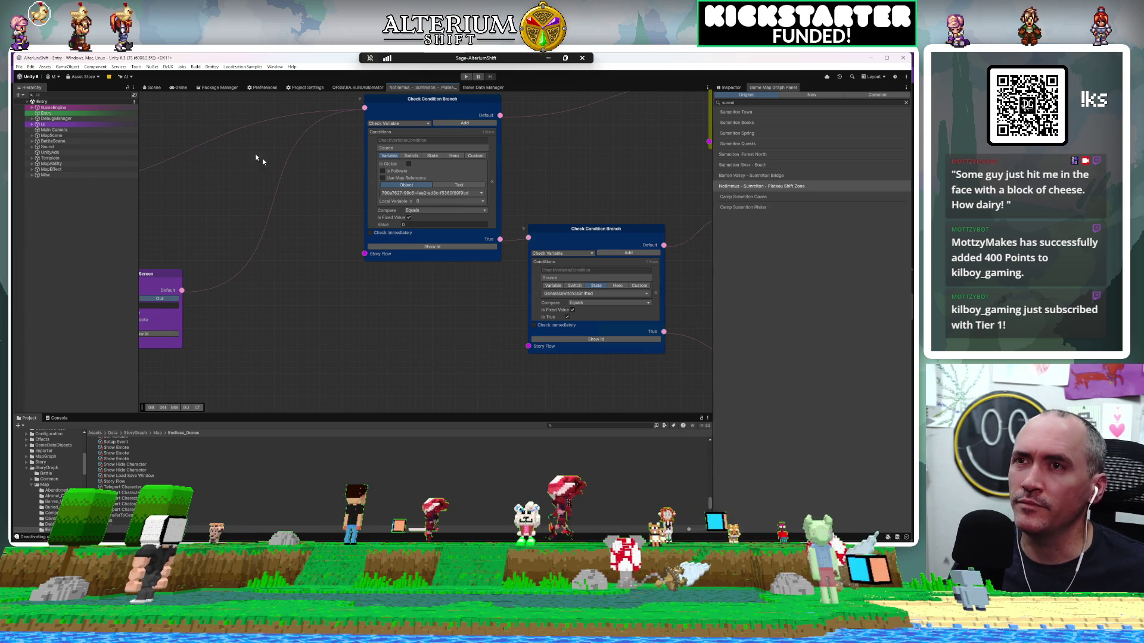
pyautogui.rightClick(397, 308)
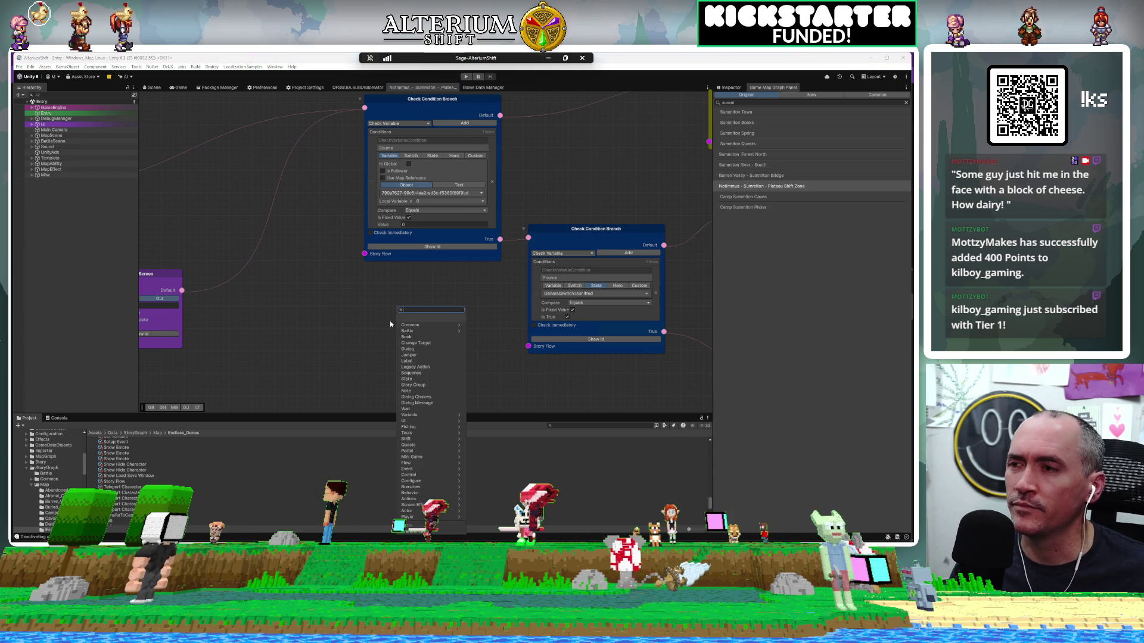
# Step: Select the upper Check Condition Branch node, leave its object unchanged, and reload the Plateau Shift Zone graph
pyautogui.click(371, 295)
pyautogui.moveTo(401, 300)
pyautogui.mouseDown()
pyautogui.moveTo(413, 311)
pyautogui.moveTo(345, 350)
pyautogui.moveTo(209, 334)
pyautogui.moveTo(311, 379)
pyautogui.moveTo(447, 370)
pyautogui.moveTo(436, 368)
pyautogui.mouseUp()
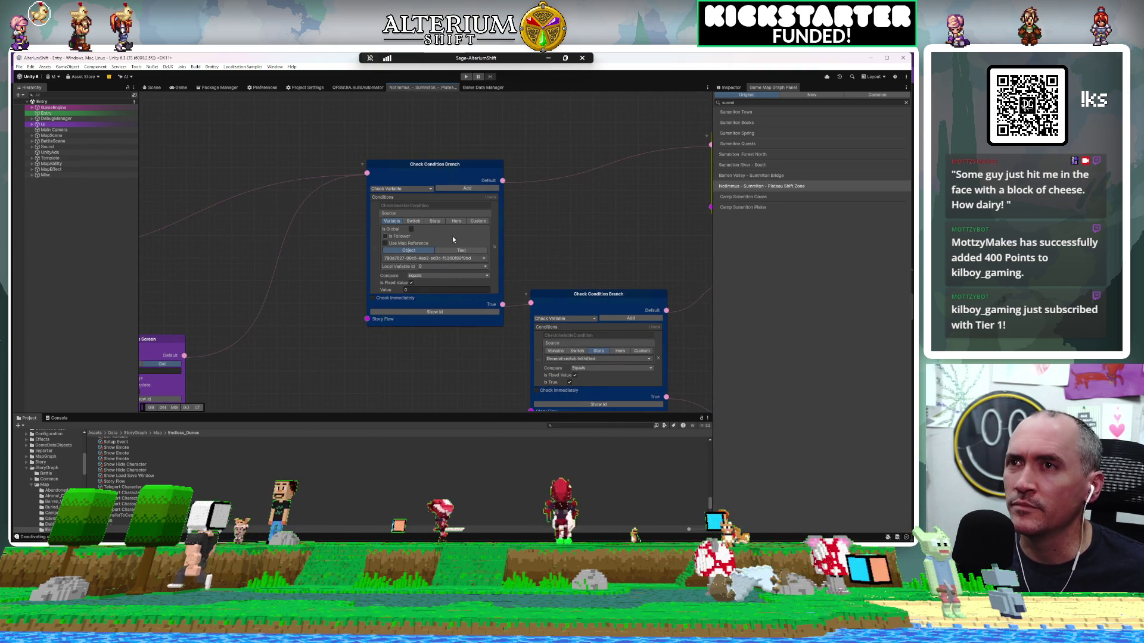
pyautogui.moveTo(426, 167); pyautogui.dragTo(370, 159)
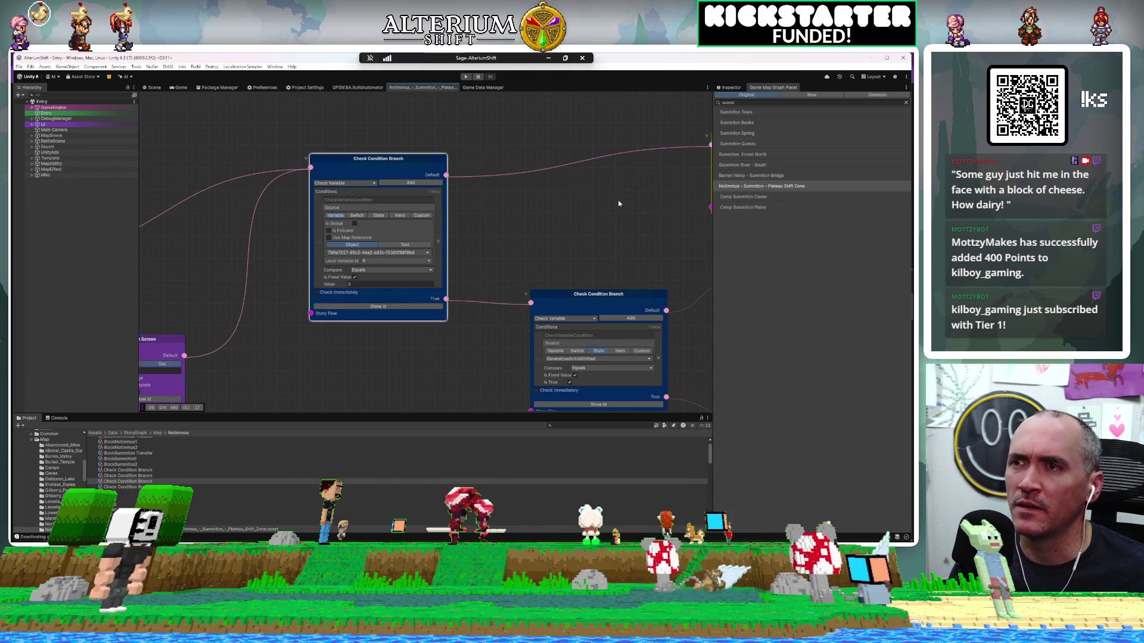
pyautogui.click(396, 253)
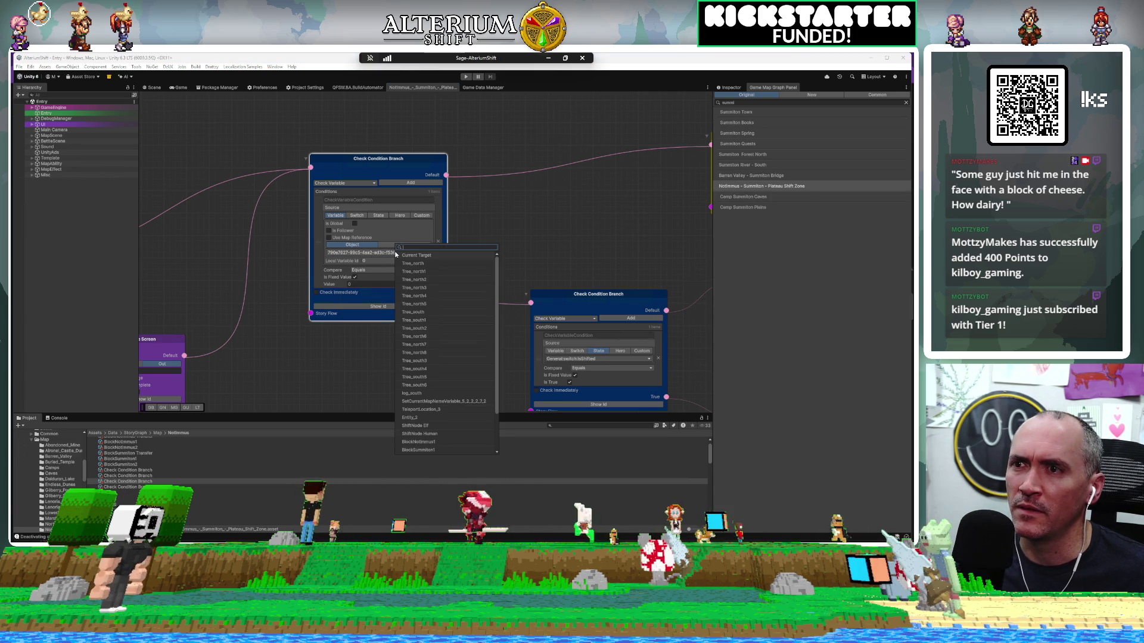
pyautogui.click(621, 251)
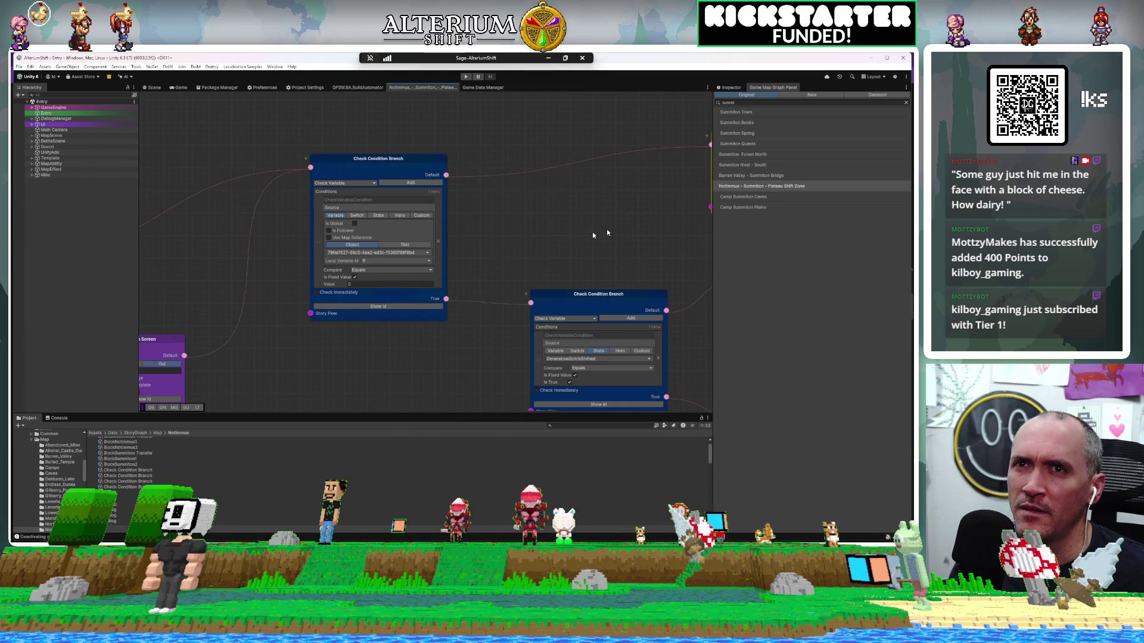
pyautogui.click(766, 186)
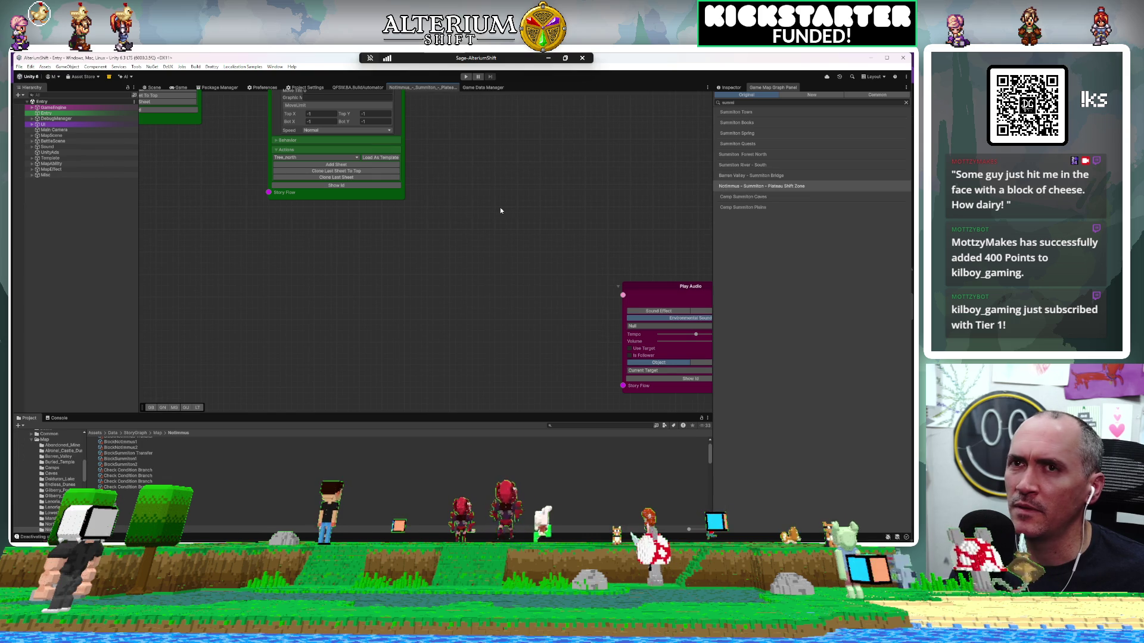
# Step: Zoom and pan to the Fade Screen node and its two linked Check Condition Branch nodes
pyautogui.scroll(-3, 500, 211)
pyautogui.scroll(-8, 501, 210)
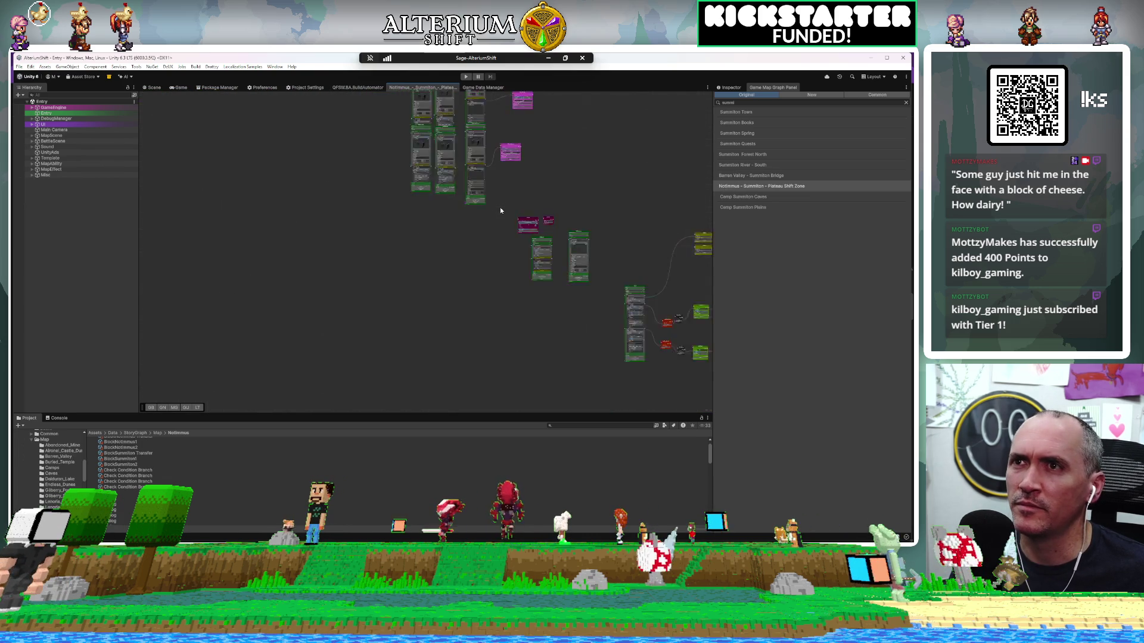
pyautogui.moveTo(532, 201)
pyautogui.mouseDown()
pyautogui.moveTo(411, 339)
pyautogui.moveTo(452, 316)
pyautogui.moveTo(428, 287)
pyautogui.mouseUp()
pyautogui.scroll(10, 475, 237)
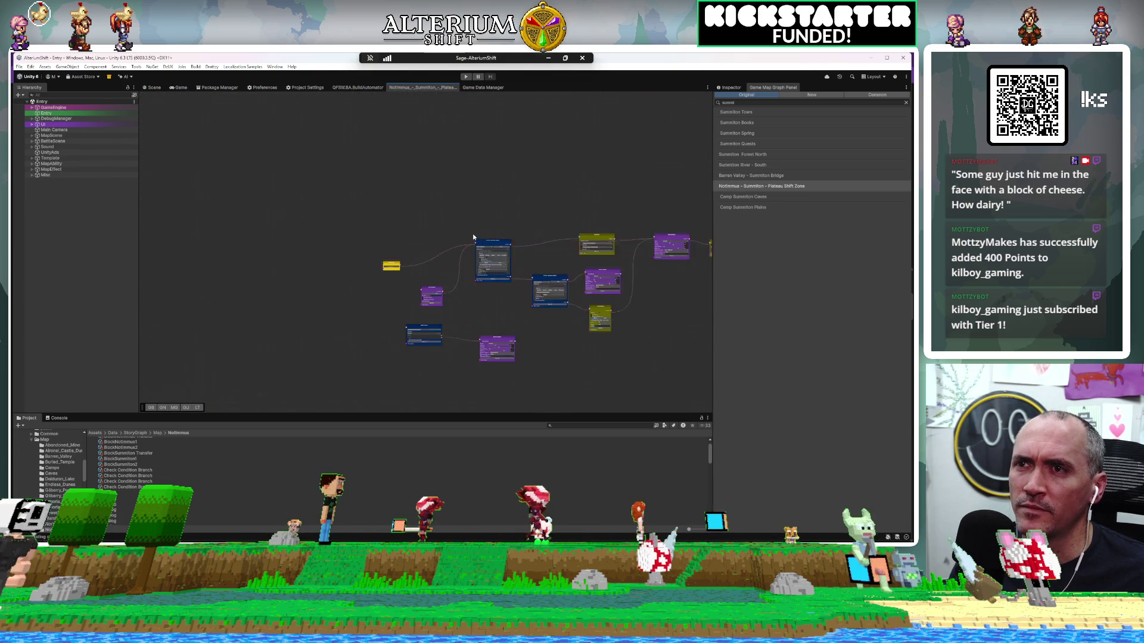
pyautogui.moveTo(452, 374)
pyautogui.mouseDown()
pyautogui.moveTo(330, 259)
pyautogui.moveTo(333, 246)
pyautogui.mouseUp()
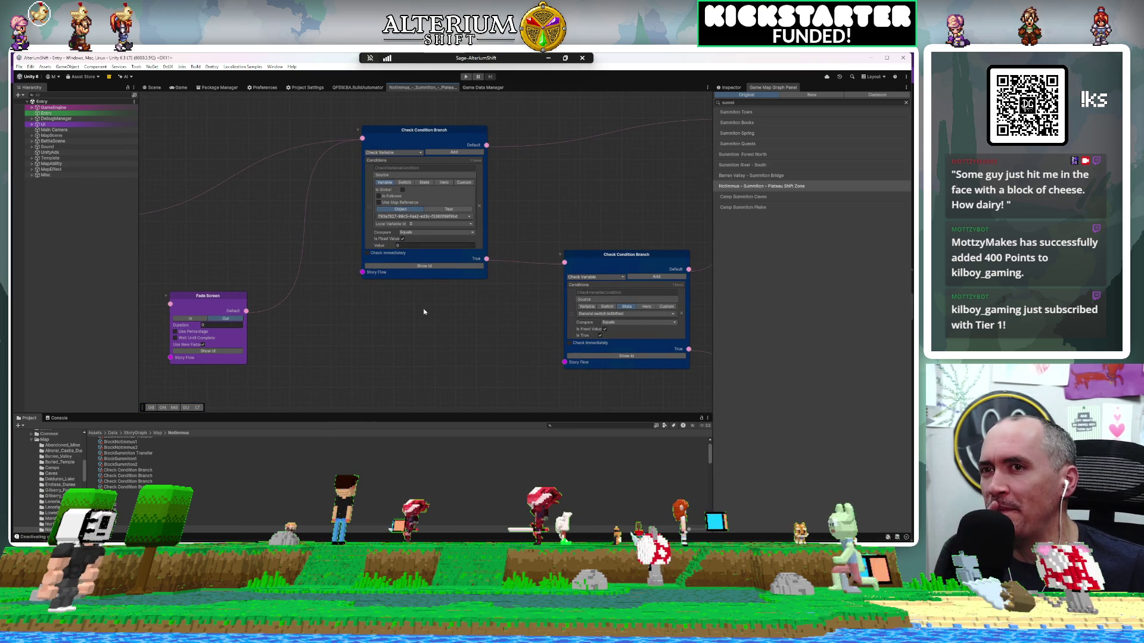
pyautogui.moveTo(419, 311)
pyautogui.mouseDown()
pyautogui.moveTo(269, 271)
pyautogui.moveTo(491, 301)
pyautogui.moveTo(467, 347)
pyautogui.mouseUp()
pyautogui.scroll(1, 430, 238)
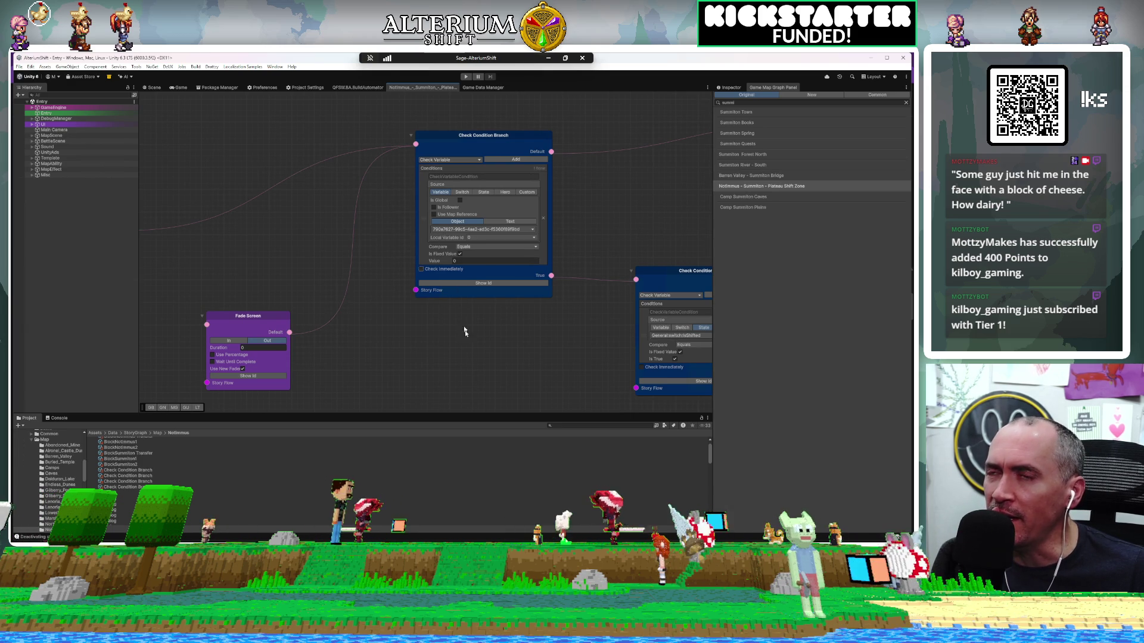
pyautogui.scroll(-10, 459, 291)
pyautogui.moveTo(502, 136)
pyautogui.mouseDown()
pyautogui.moveTo(421, 186)
pyautogui.moveTo(638, 187)
pyautogui.moveTo(409, 224)
pyautogui.mouseUp()
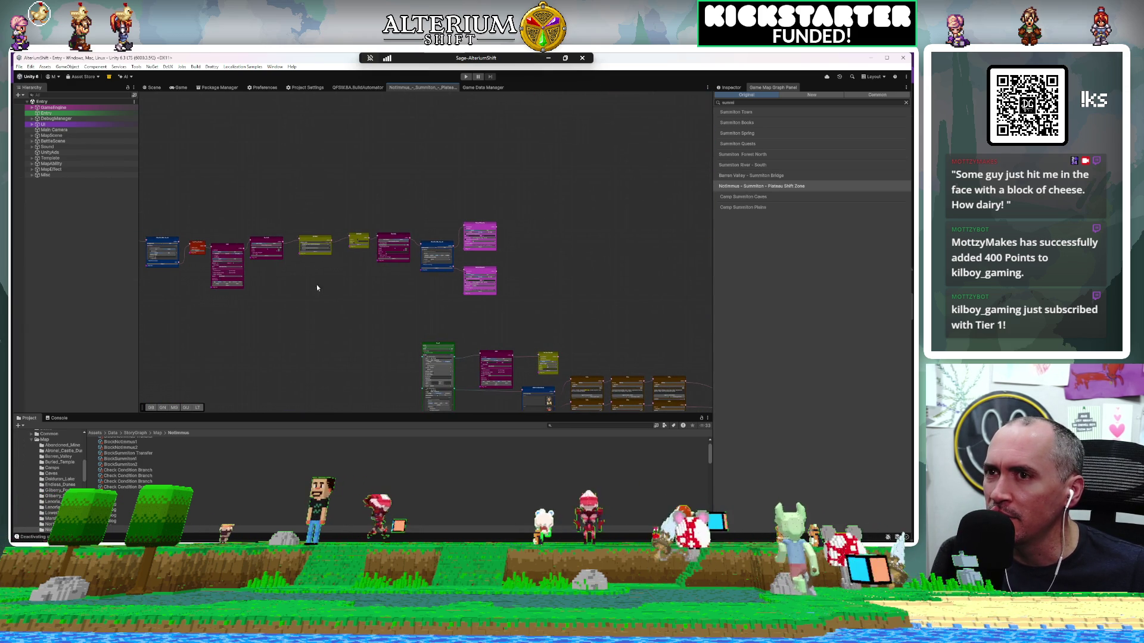
pyautogui.scroll(8, 320, 286)
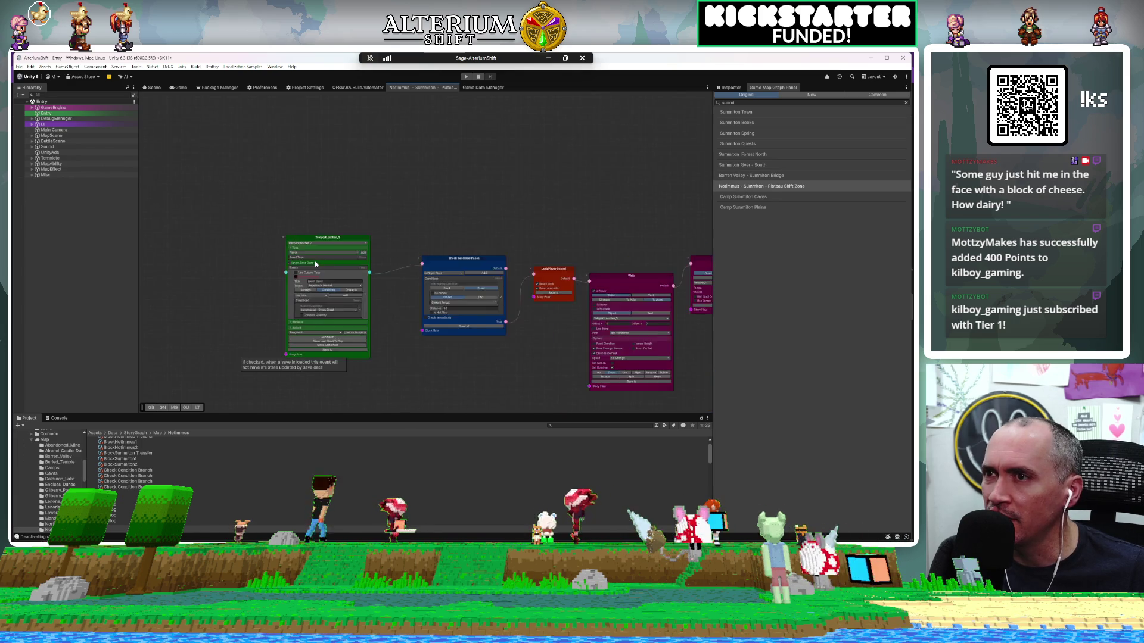
# Step: Reveal the teleport node's ID and pan the graph to the Portal_3 node's sheets
pyautogui.scroll(2, 315, 264)
pyautogui.moveTo(247, 308)
pyautogui.mouseDown()
pyautogui.moveTo(256, 234)
pyautogui.moveTo(305, 245)
pyautogui.mouseUp()
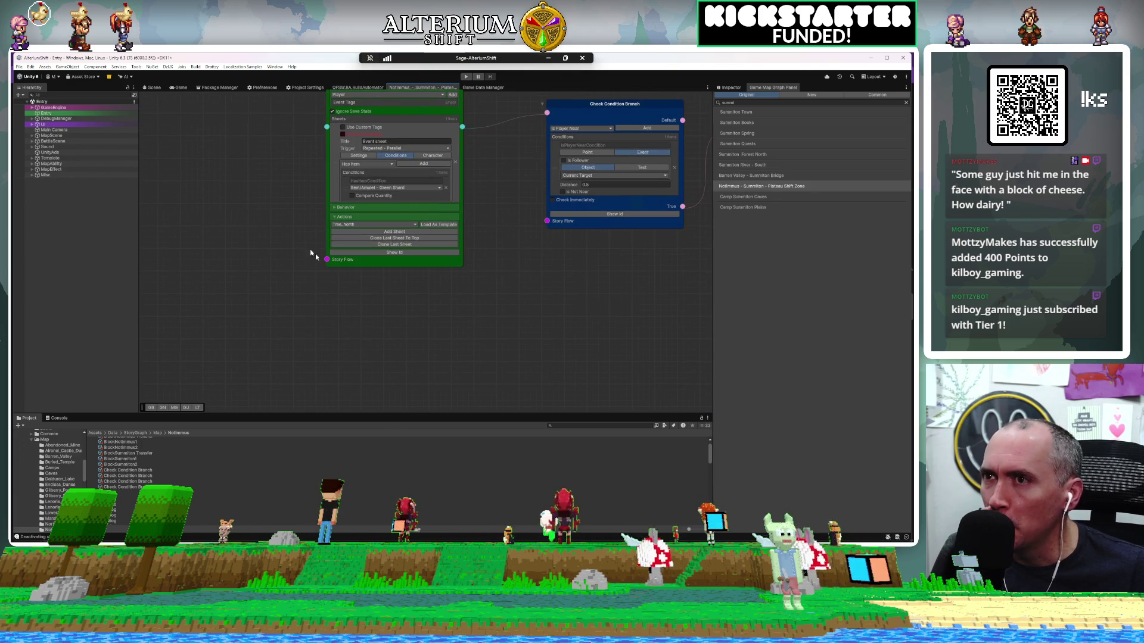
pyautogui.click(367, 252)
pyautogui.moveTo(273, 151); pyautogui.dragTo(281, 209)
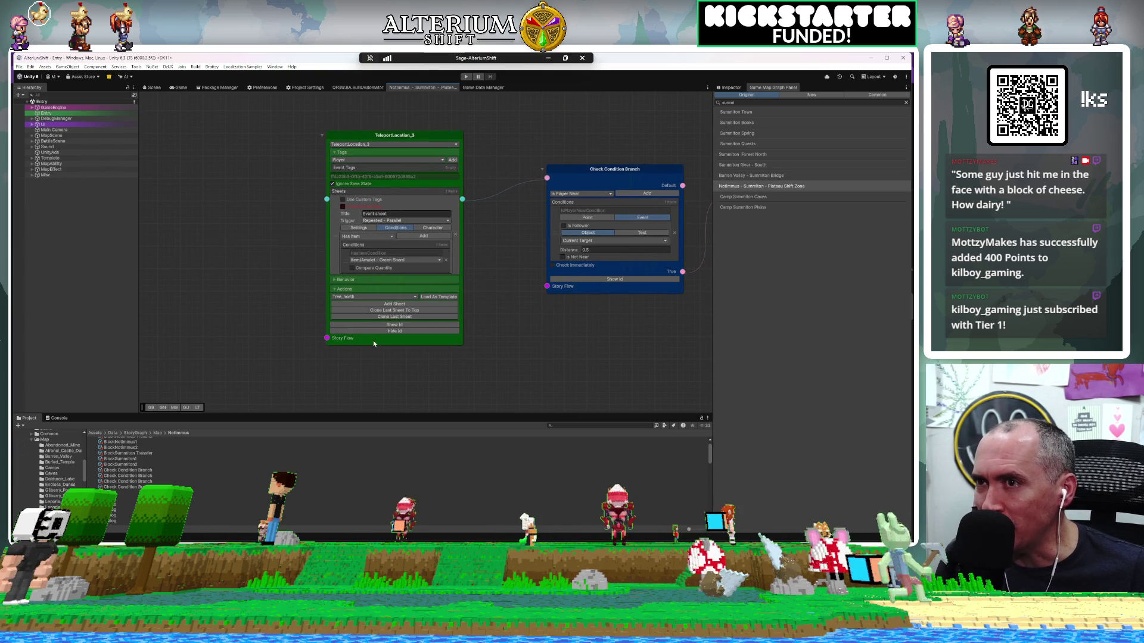
pyautogui.scroll(-2, 501, 325)
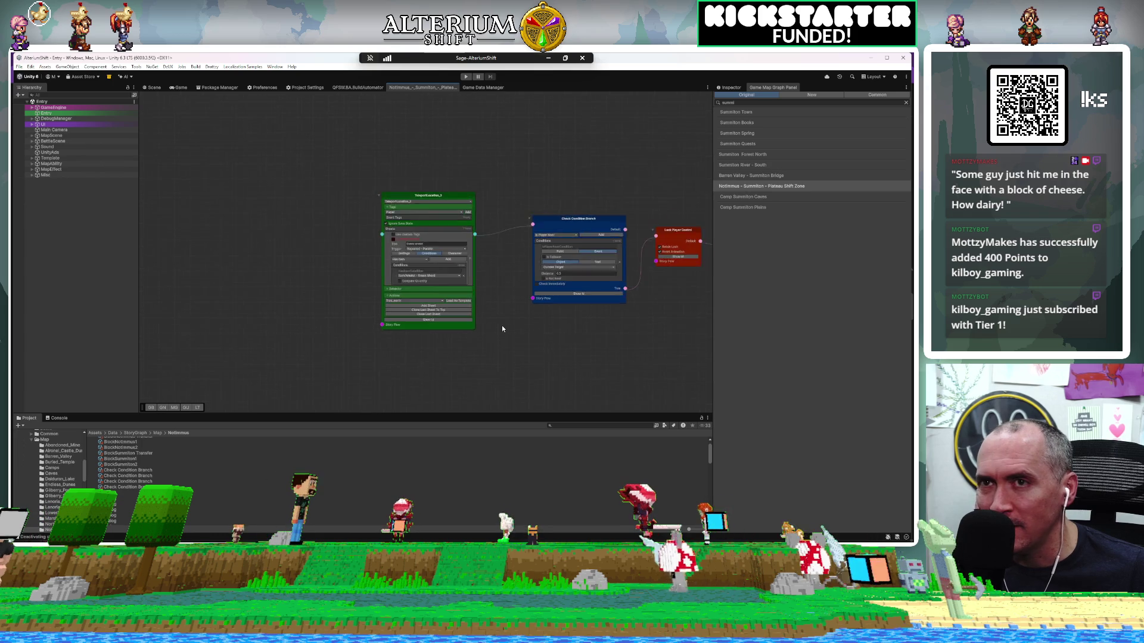
pyautogui.scroll(-5, 502, 325)
pyautogui.moveTo(464, 277); pyautogui.dragTo(288, 153)
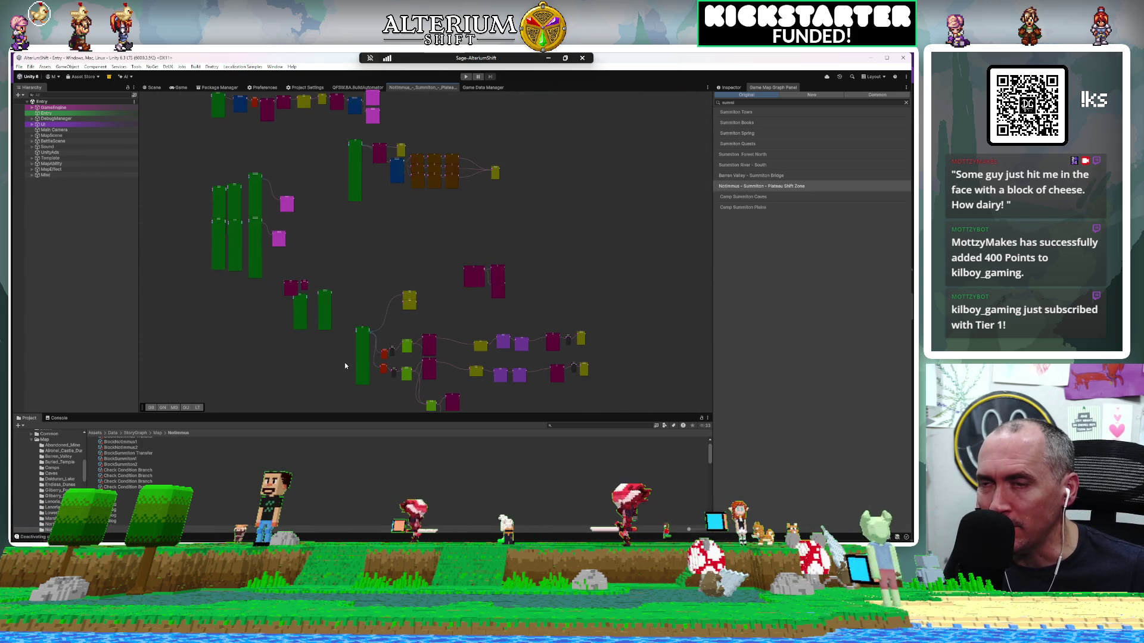
pyautogui.scroll(7, 344, 364)
pyautogui.moveTo(349, 312); pyautogui.dragTo(326, 239)
# Step: Show the sheet id and clone the Portal_3 node's last sheet as a third sheet
pyautogui.rightClick(331, 192)
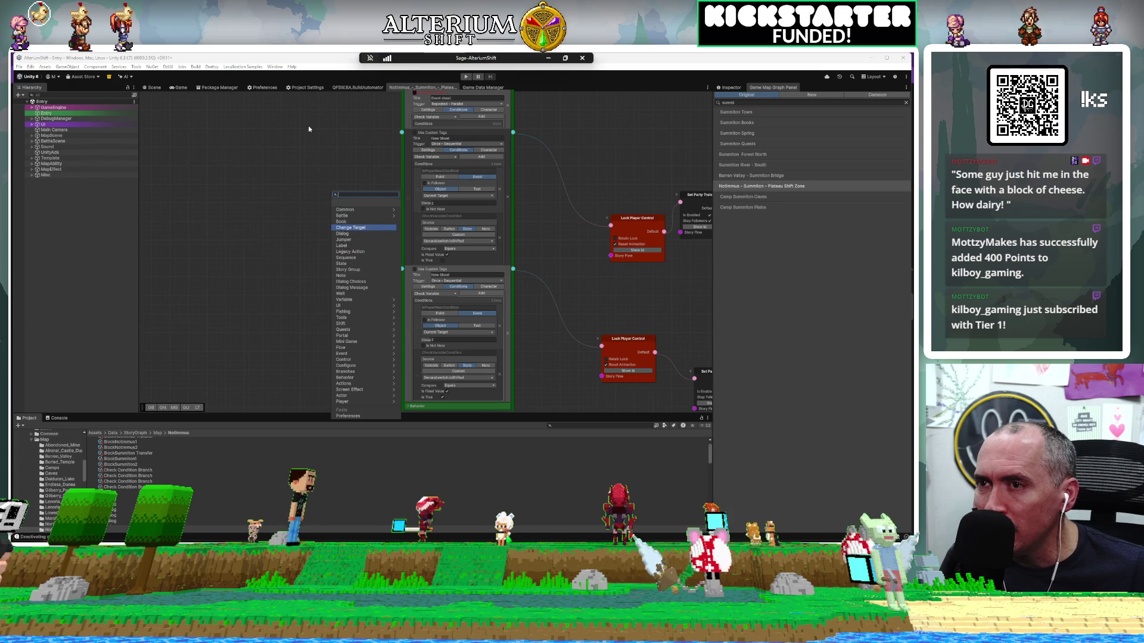
pyautogui.click(280, 191)
pyautogui.rightClick(288, 185)
pyautogui.click(243, 250)
pyautogui.scroll(2, 276, 248)
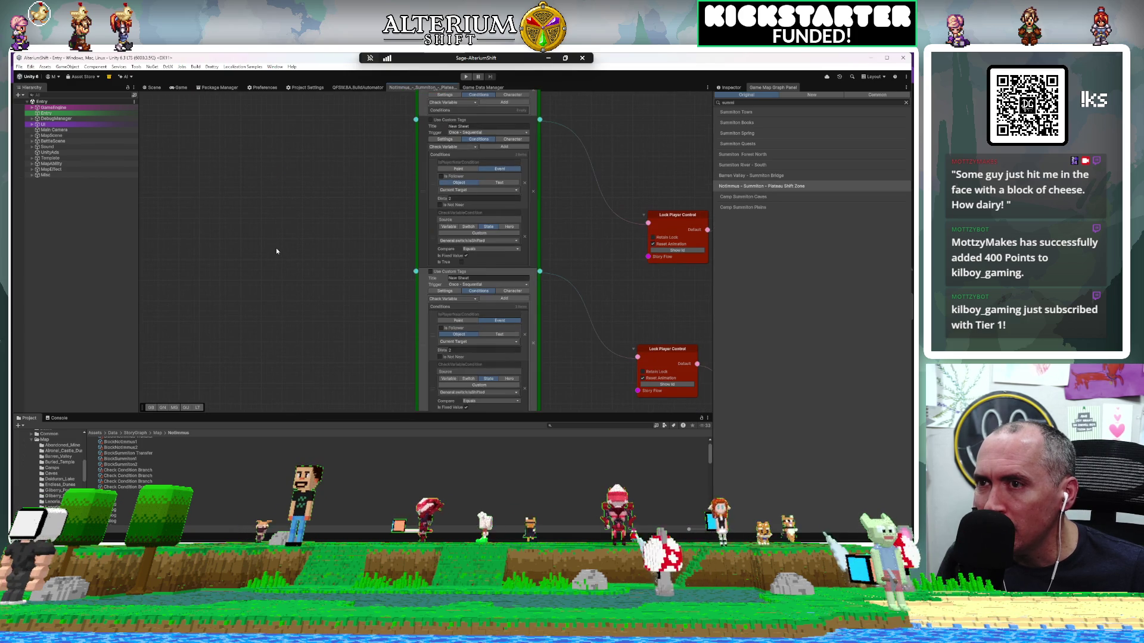
pyautogui.moveTo(286, 275); pyautogui.dragTo(229, 131)
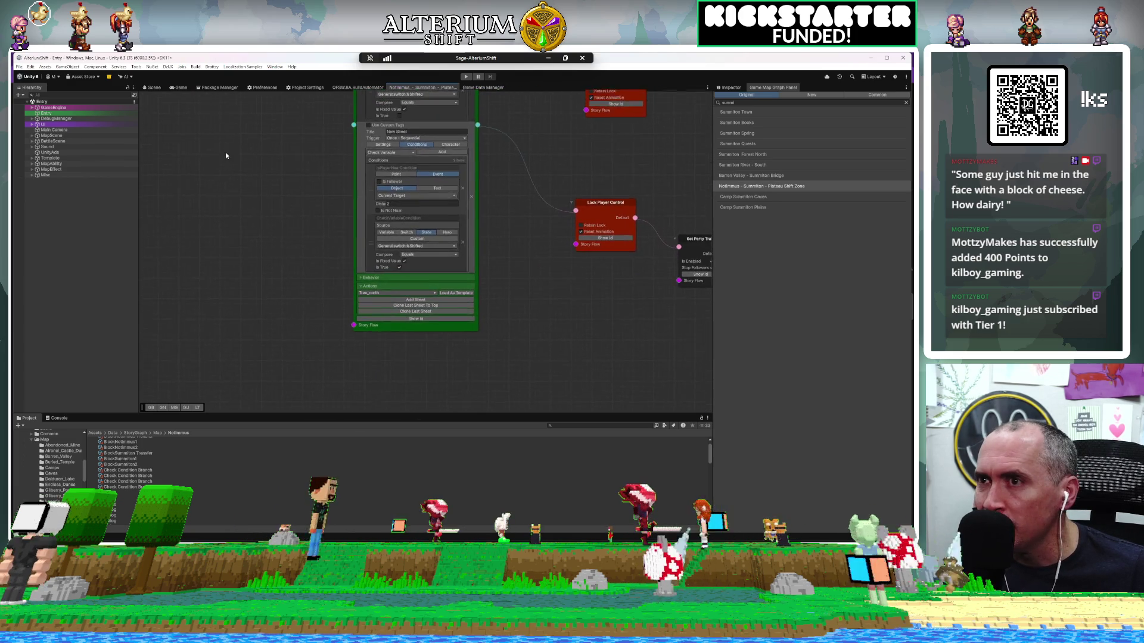
pyautogui.scroll(2, 327, 255)
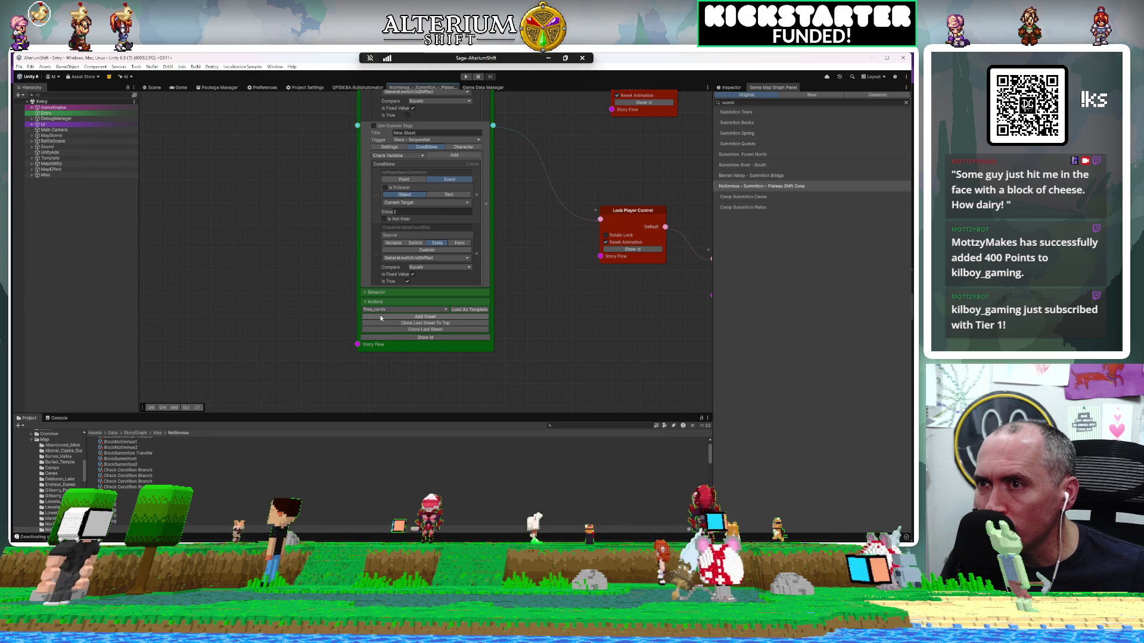
pyautogui.click(395, 337)
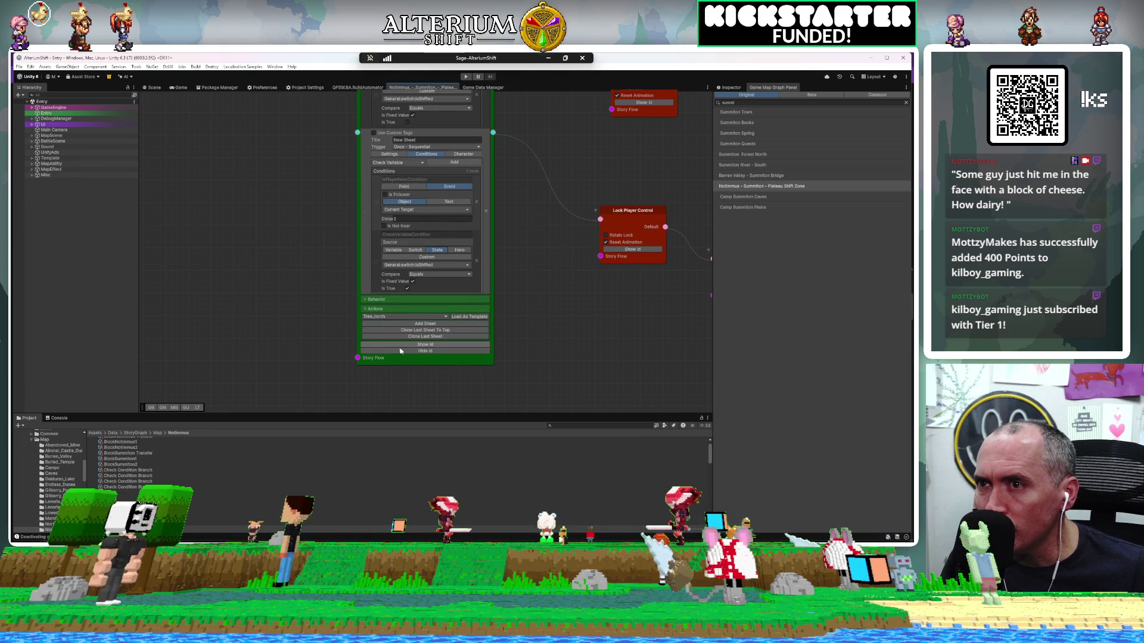
pyautogui.click(419, 345)
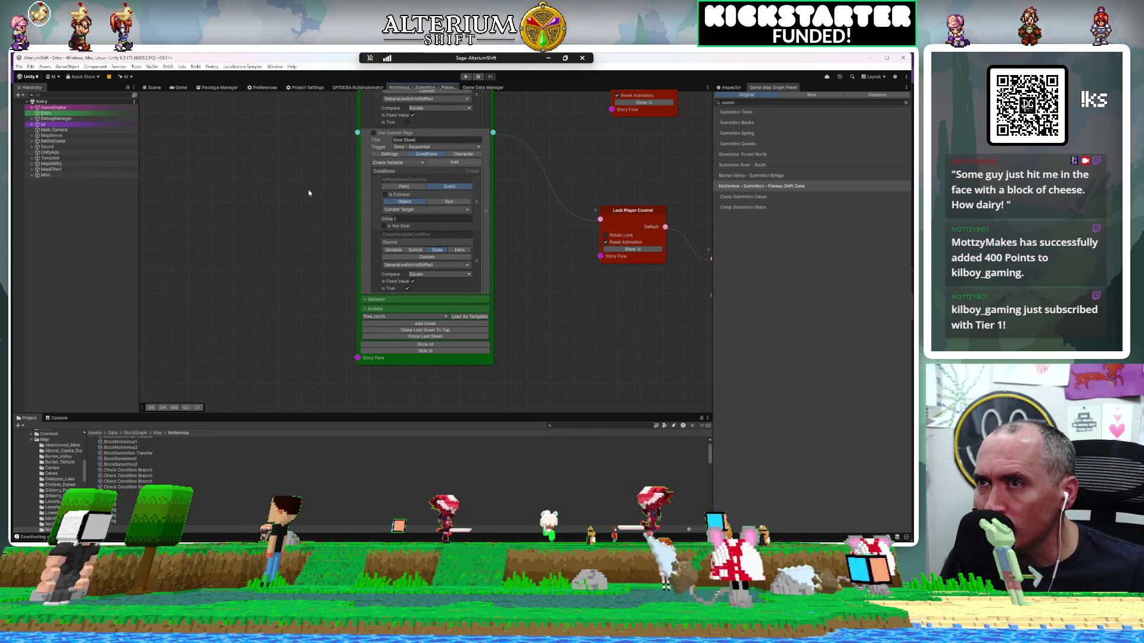
pyautogui.moveTo(316, 189); pyautogui.dragTo(322, 351)
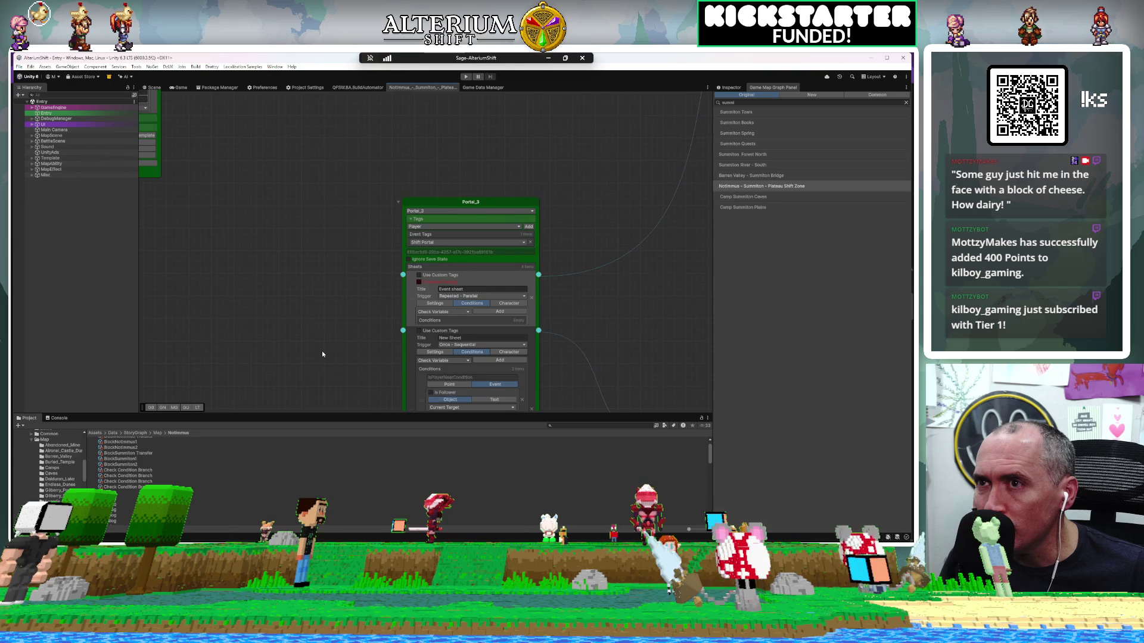
pyautogui.moveTo(321, 294)
pyautogui.mouseDown()
pyautogui.moveTo(273, 155)
pyautogui.moveTo(332, 431)
pyautogui.mouseUp()
pyautogui.moveTo(299, 256)
pyautogui.mouseDown()
pyautogui.moveTo(306, 320)
pyautogui.moveTo(302, 232)
pyautogui.moveTo(272, 232)
pyautogui.mouseUp()
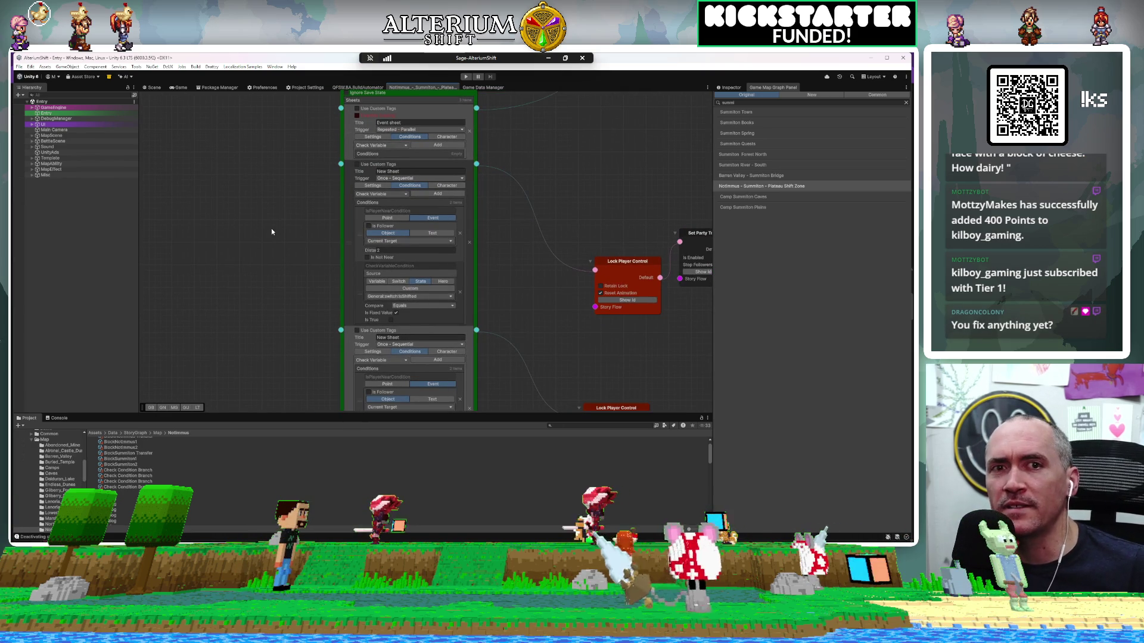
pyautogui.scroll(-6, 523, 255)
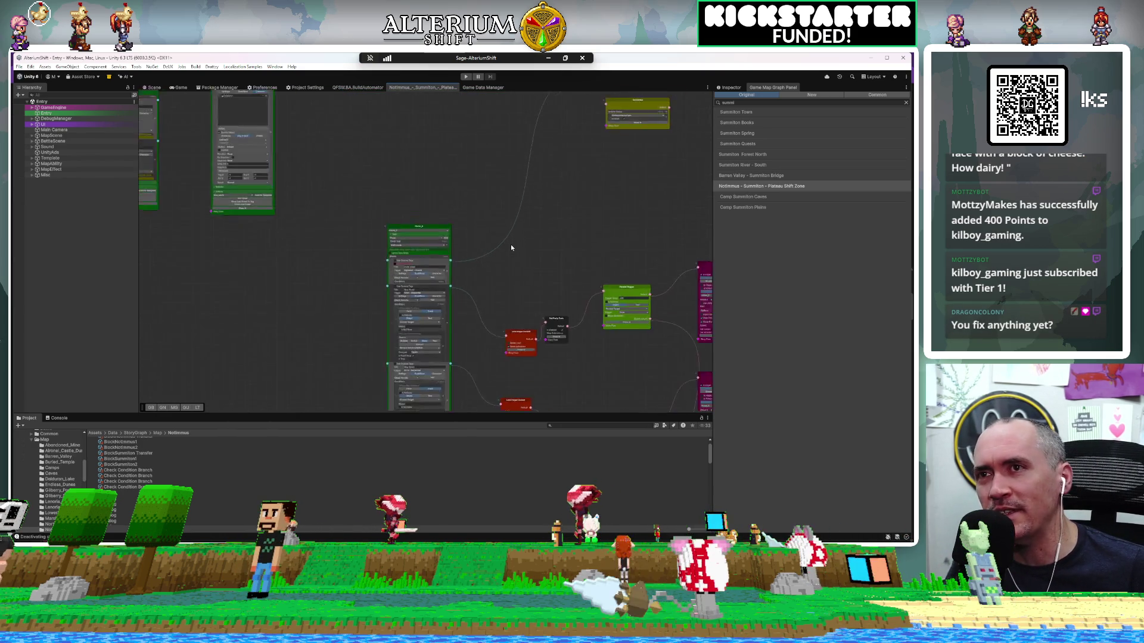
pyautogui.scroll(-1, 512, 248)
pyautogui.moveTo(601, 138)
pyautogui.mouseDown()
pyautogui.moveTo(427, 174)
pyautogui.moveTo(329, 216)
pyautogui.moveTo(329, 233)
pyautogui.mouseUp()
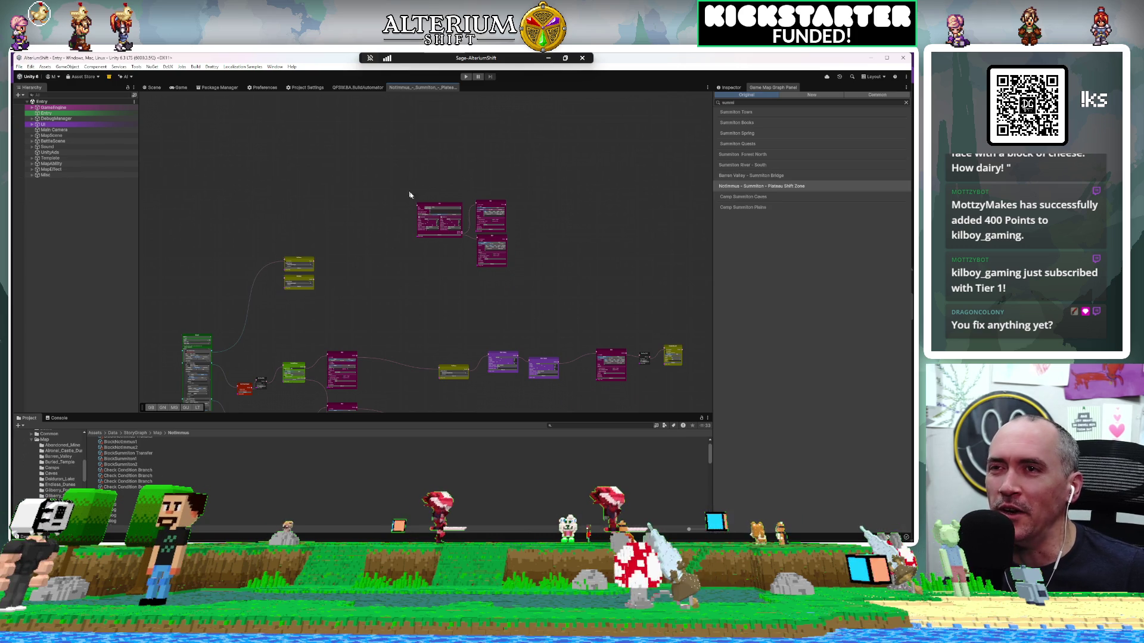
pyautogui.scroll(-5, 459, 298)
pyautogui.scroll(4, 485, 357)
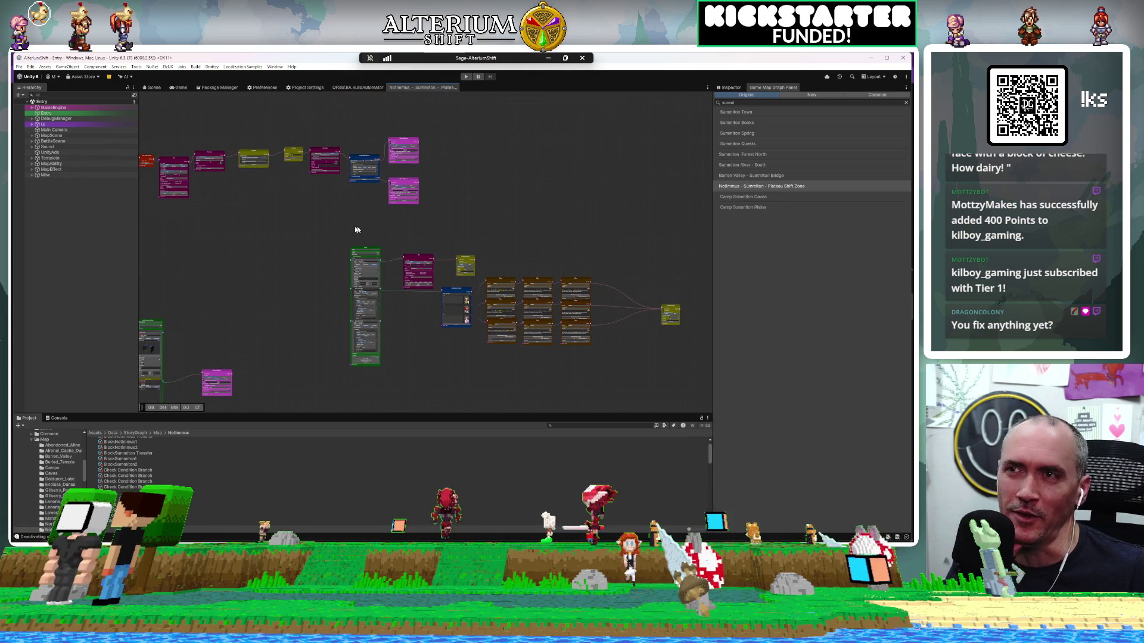
pyautogui.moveTo(301, 225)
pyautogui.mouseDown()
pyautogui.moveTo(437, 276)
pyautogui.moveTo(452, 209)
pyautogui.moveTo(435, 194)
pyautogui.moveTo(422, 201)
pyautogui.moveTo(551, 256)
pyautogui.moveTo(560, 249)
pyautogui.moveTo(499, 183)
pyautogui.moveTo(428, 349)
pyautogui.moveTo(447, 350)
pyautogui.moveTo(352, 317)
pyautogui.mouseUp()
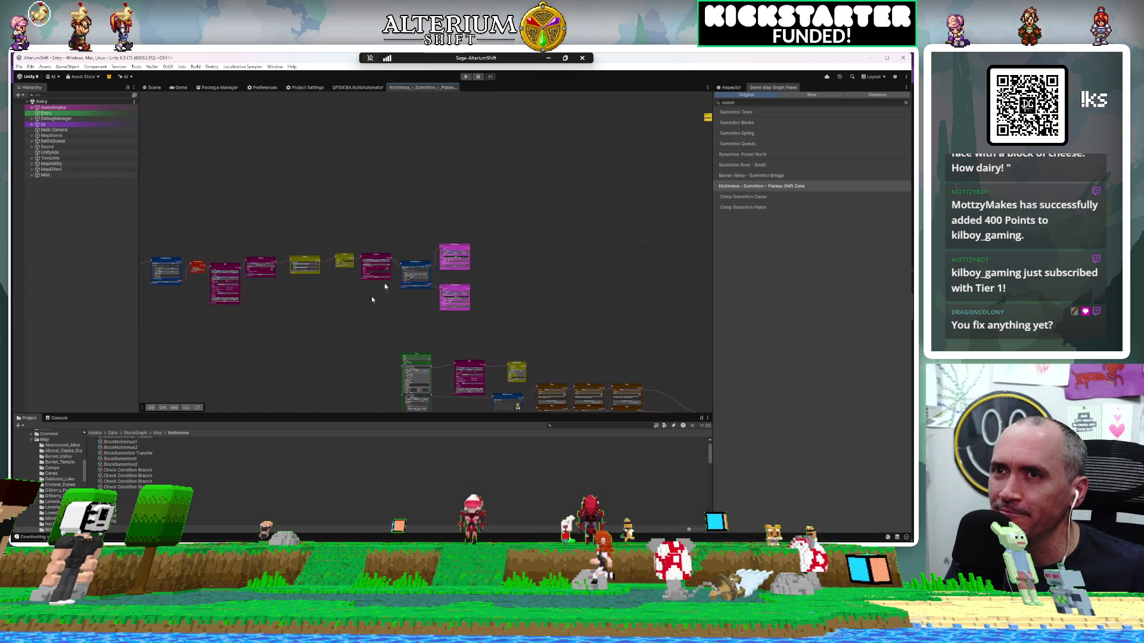
pyautogui.scroll(-2, 461, 198)
pyautogui.moveTo(461, 198); pyautogui.dragTo(358, 283)
pyautogui.scroll(2, 541, 214)
pyautogui.scroll(2, 541, 218)
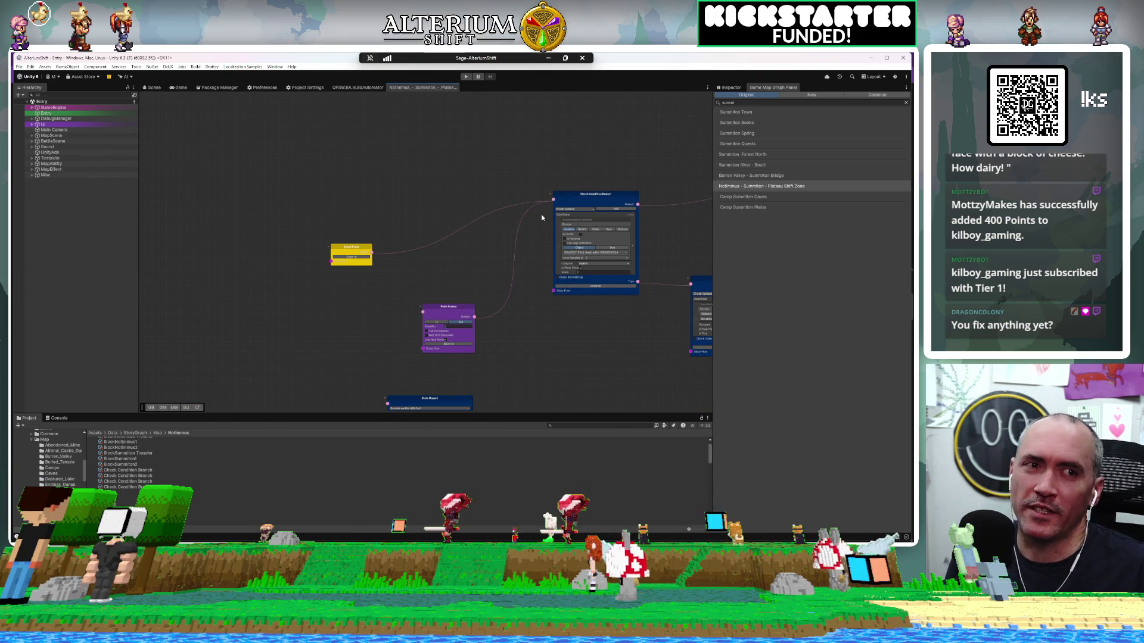
# Step: Set the Check Condition Branch's object to Portal_3, found by searching 'po'
pyautogui.scroll(1, 542, 218)
pyautogui.moveTo(542, 250)
pyautogui.mouseDown()
pyautogui.moveTo(421, 213)
pyautogui.moveTo(398, 263)
pyautogui.moveTo(327, 267)
pyautogui.mouseUp()
pyautogui.scroll(3, 403, 248)
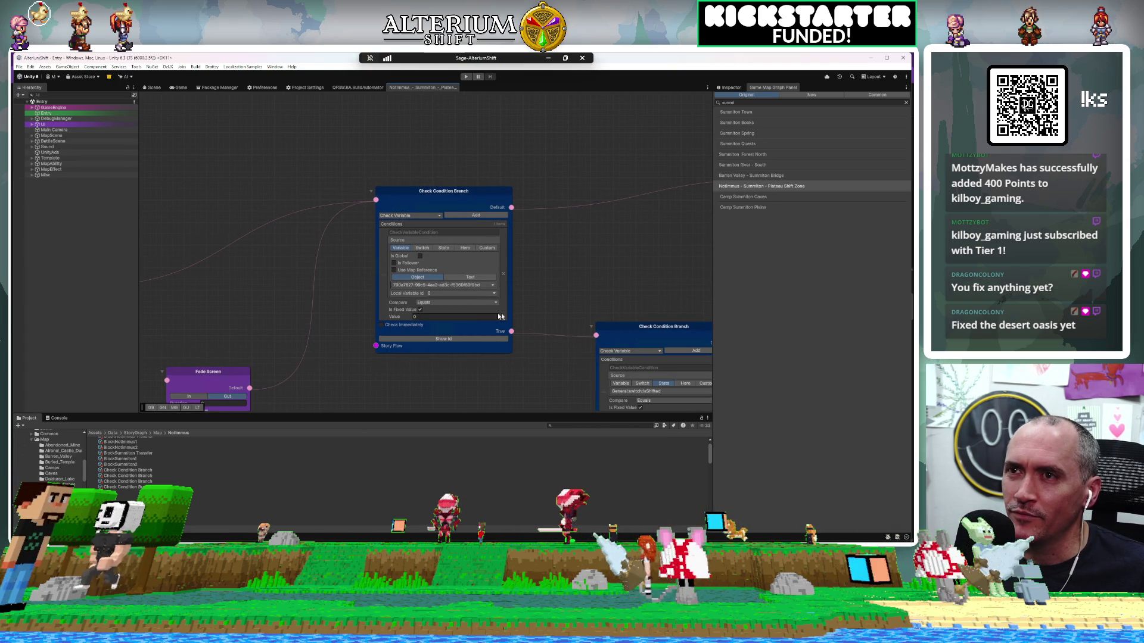
pyautogui.click(467, 285)
pyautogui.write('por')
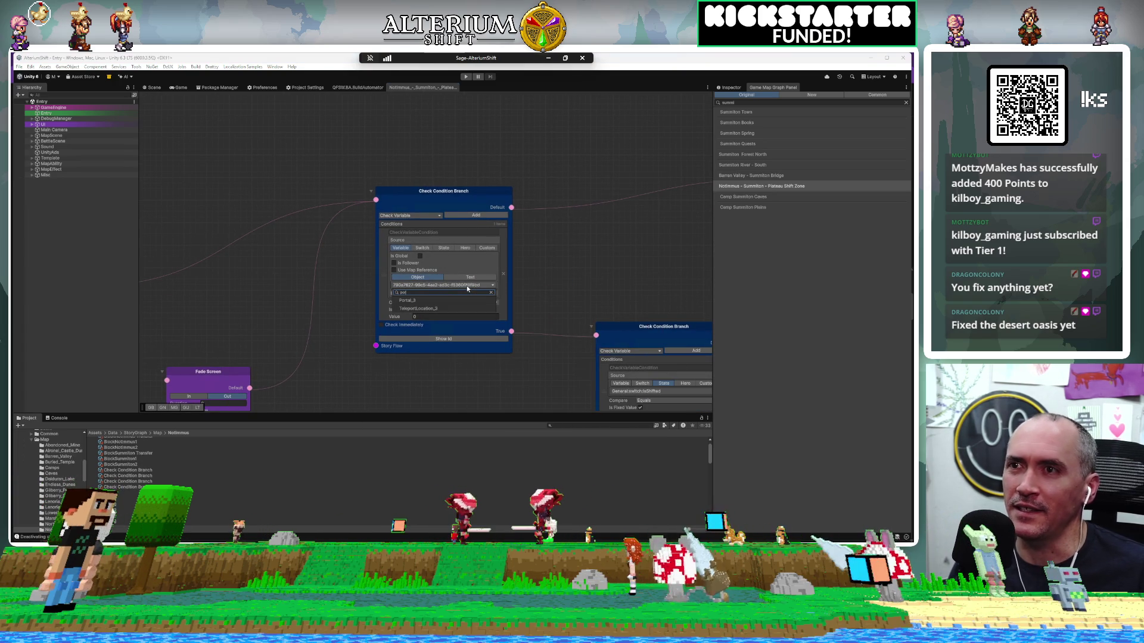
pyautogui.click(430, 301)
# Step: Pan to the Move Camera and Set States nodes, then switch to Discord's Battle UI channel
pyautogui.moveTo(561, 395)
pyautogui.mouseDown()
pyautogui.moveTo(517, 383)
pyautogui.moveTo(391, 252)
pyautogui.moveTo(258, 246)
pyautogui.moveTo(198, 326)
pyautogui.moveTo(169, 316)
pyautogui.mouseUp()
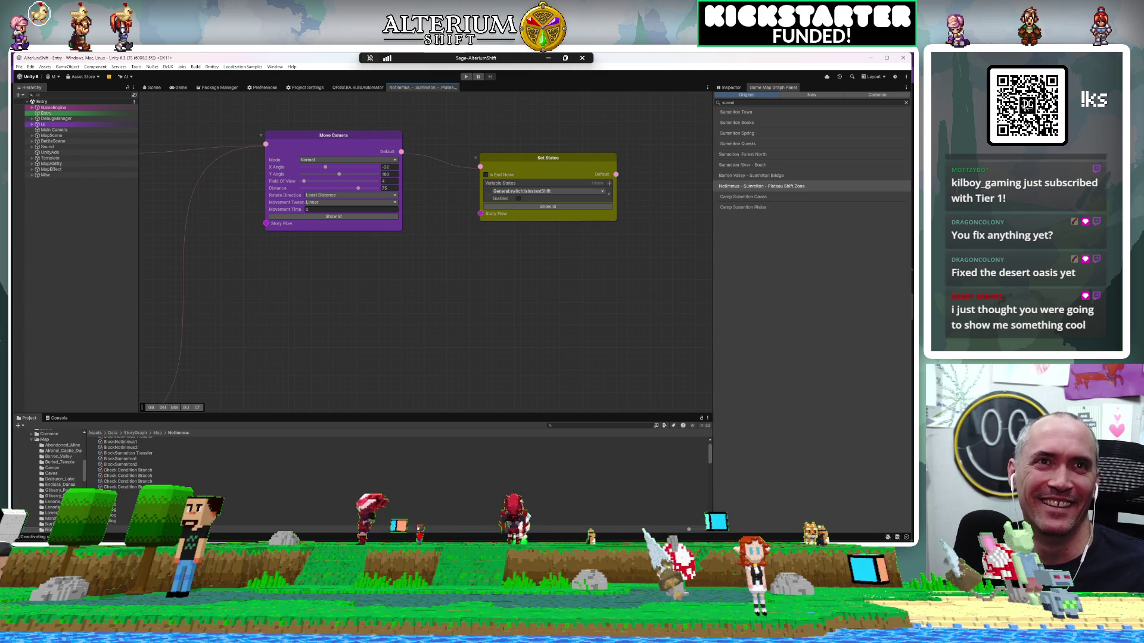
pyautogui.hotkey('alt', 'Tab')
pyautogui.scroll(5, 424, 237)
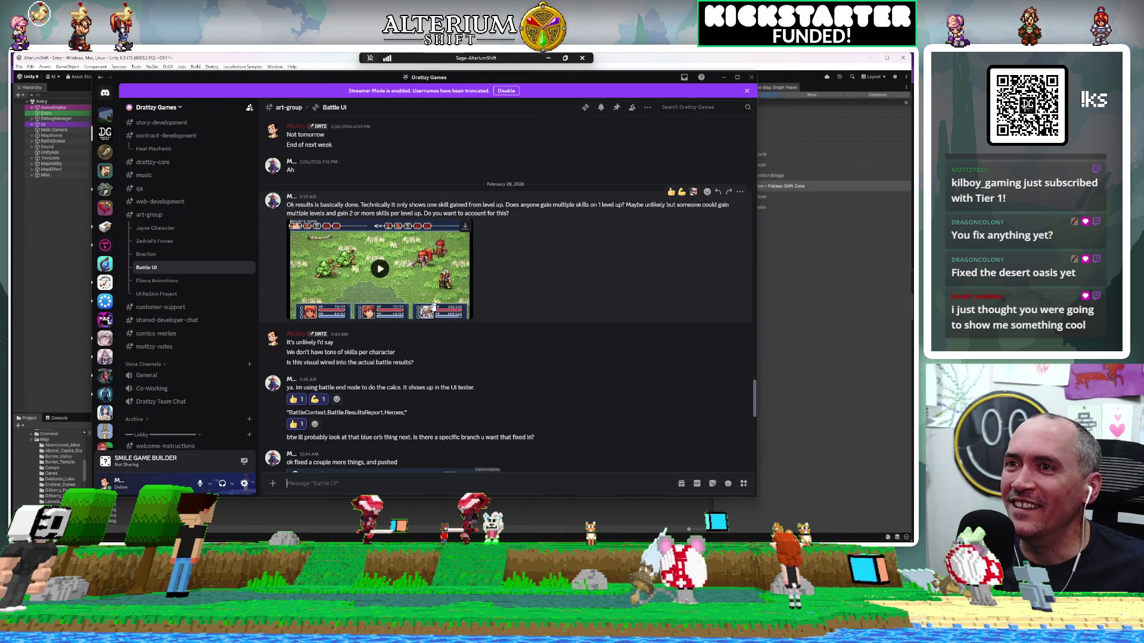
# Step: Play the battle-results video attachment in the Battle UI channel full screen
pyautogui.doubleClick(439, 309)
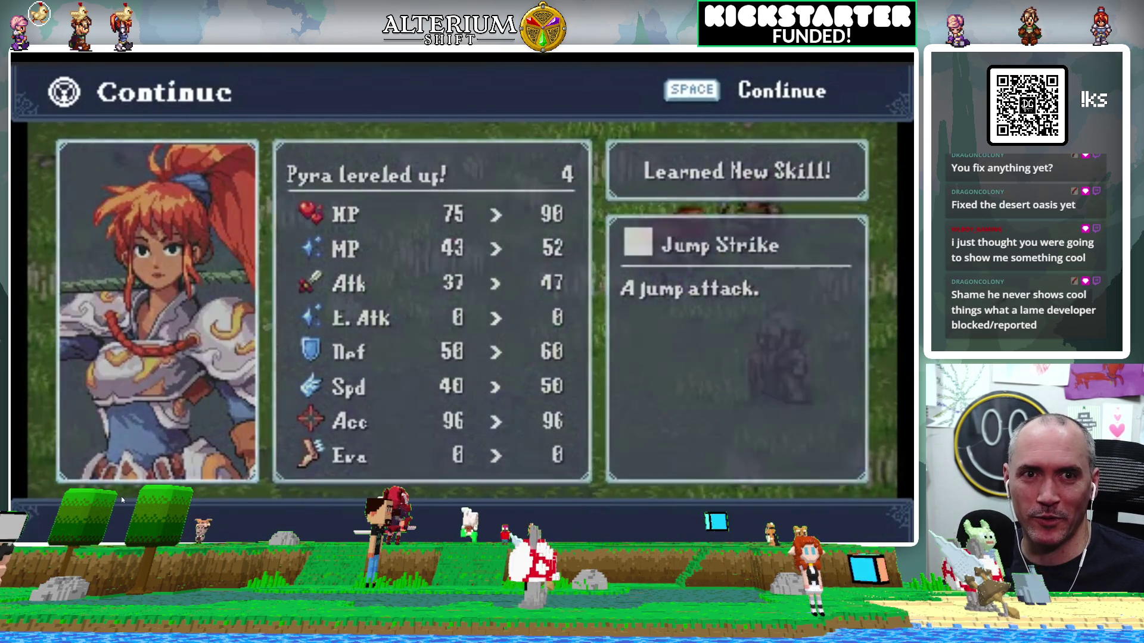
# Step: Skip the battle-results clip past the level-up screen, then leave the full-screen player
pyautogui.press('space')
pyautogui.press('space')
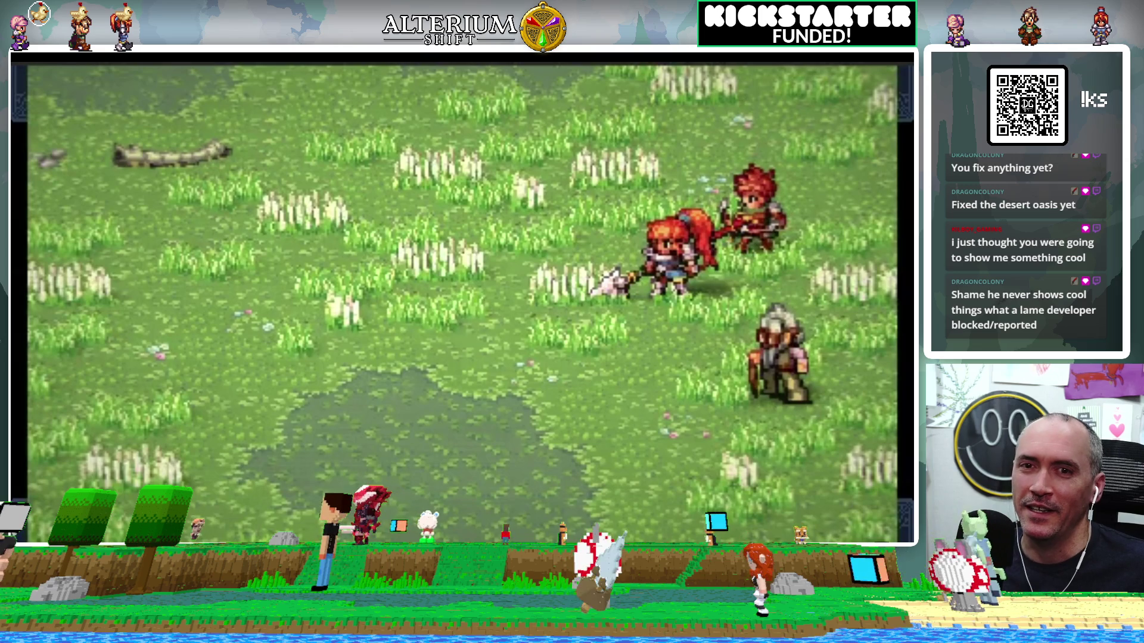
pyautogui.hotkey('alt', 'Tab')
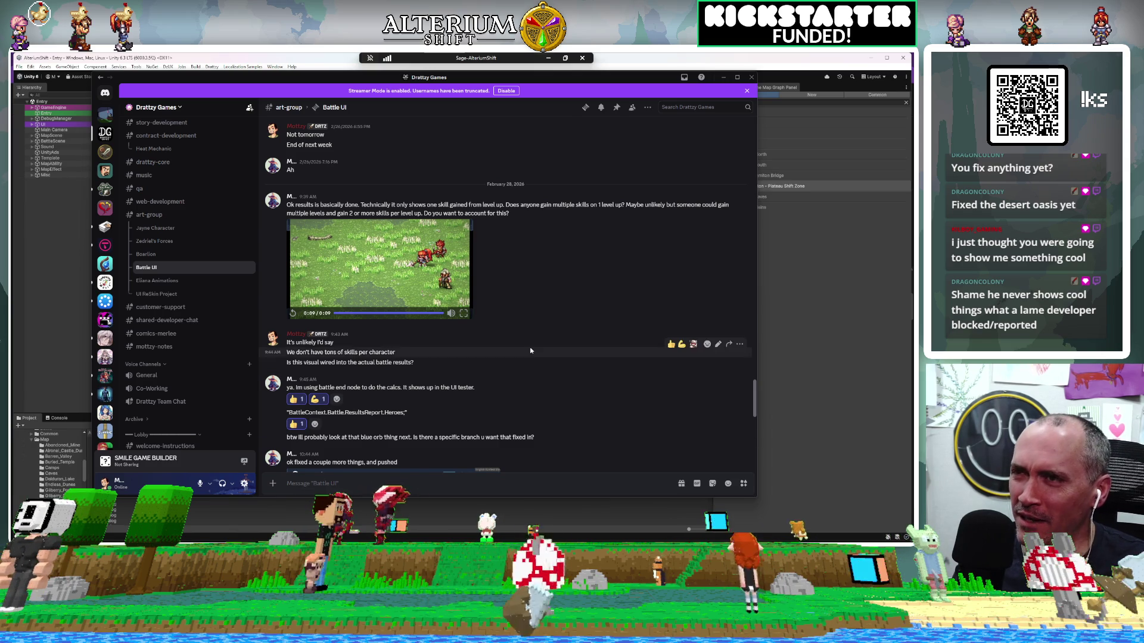
pyautogui.scroll(3, 454, 232)
pyautogui.scroll(4, 453, 232)
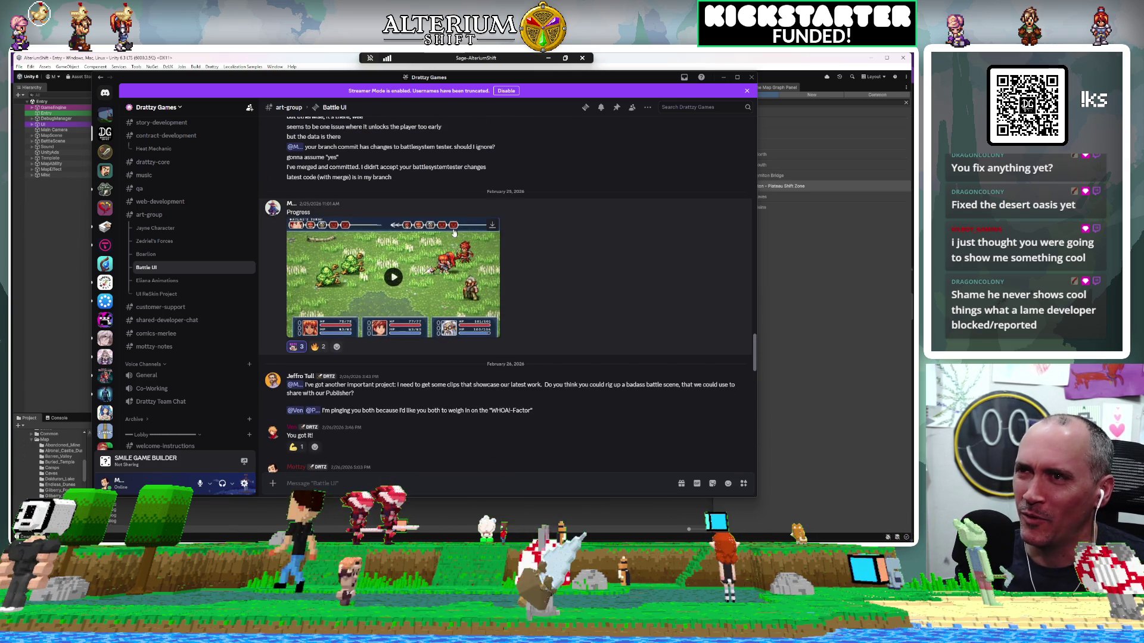
pyautogui.doubleClick(476, 292)
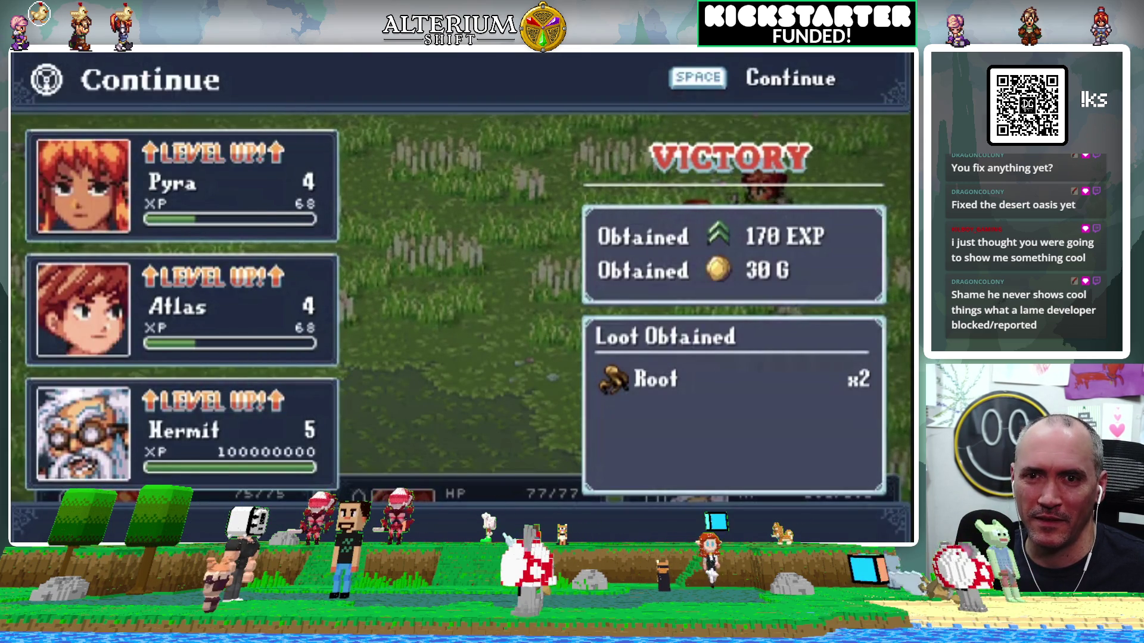
pyautogui.press('Escape')
pyautogui.scroll(-5, 585, 346)
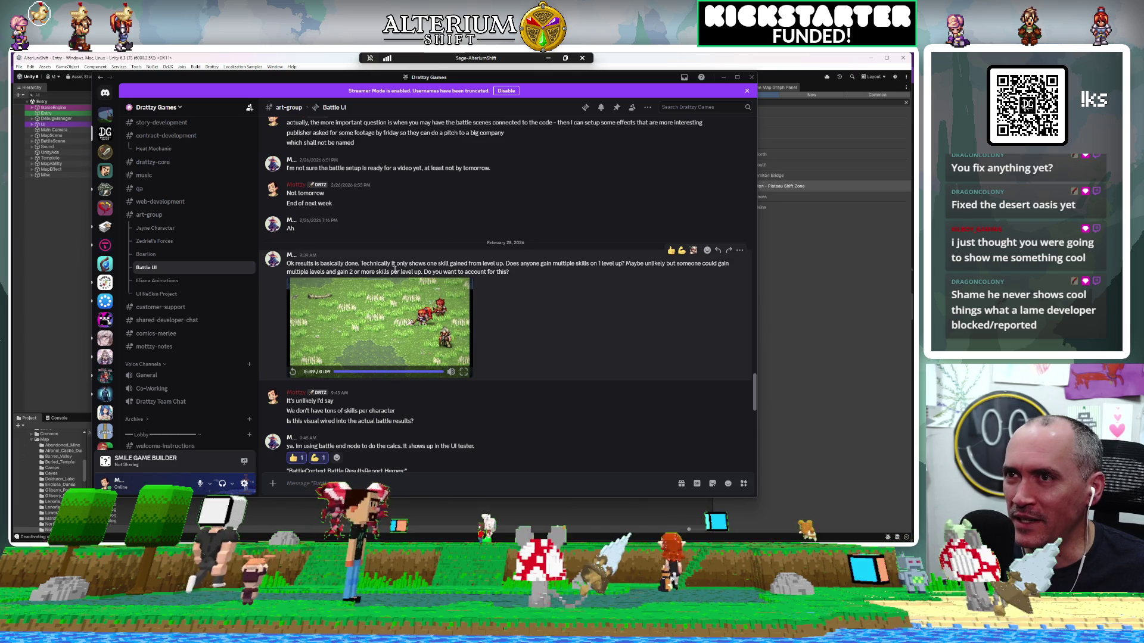
pyautogui.scroll(10, 556, 290)
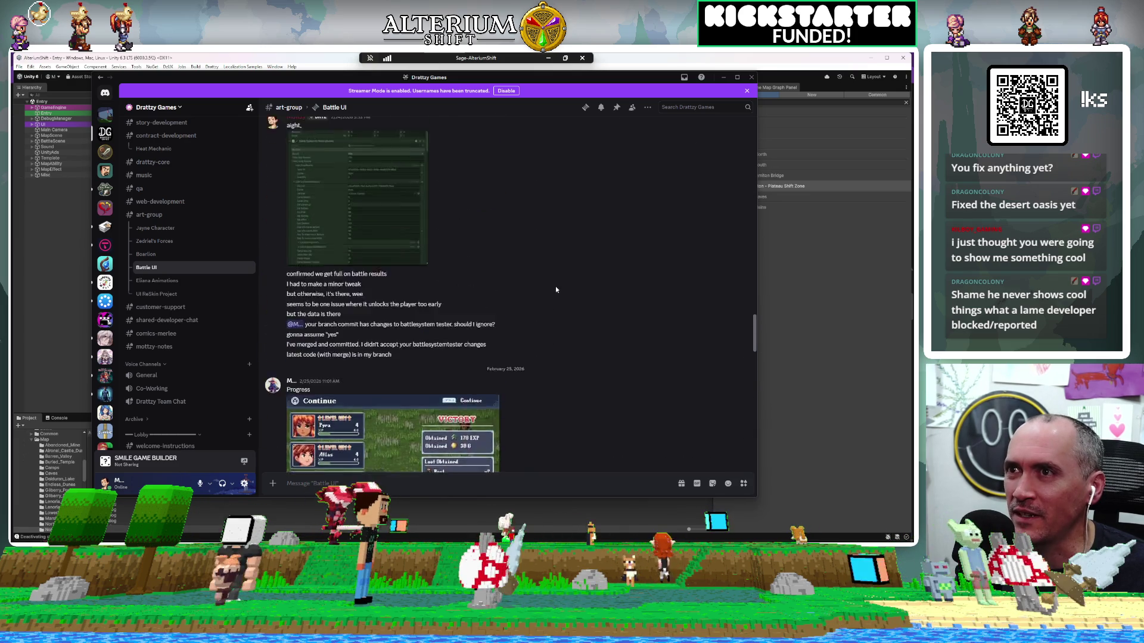
pyautogui.scroll(10, 555, 289)
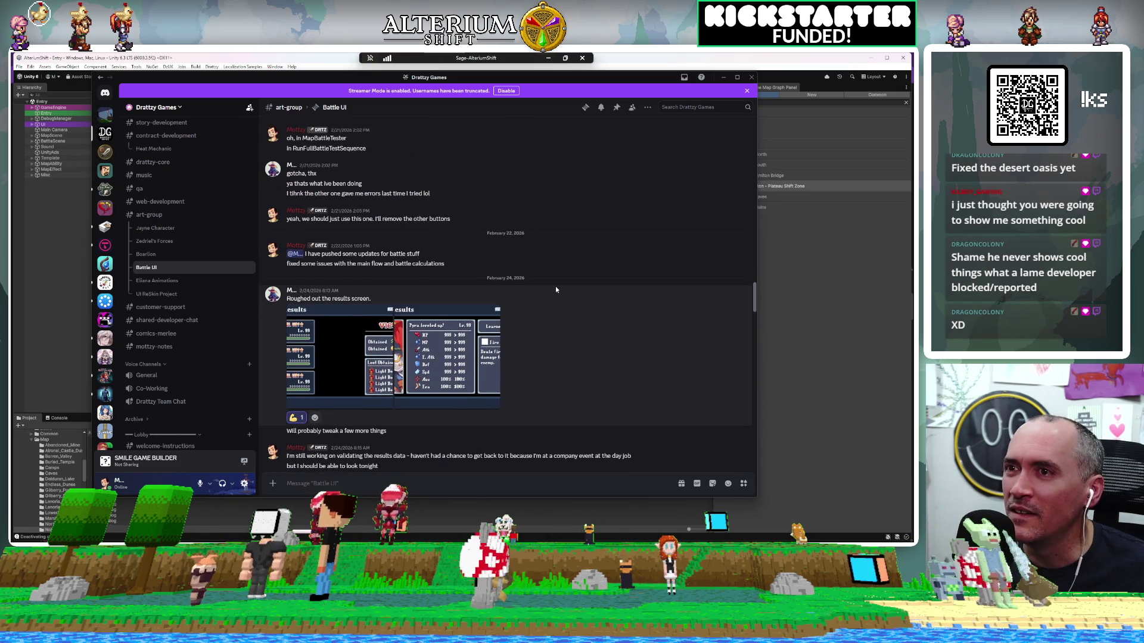
pyautogui.scroll(10, 555, 289)
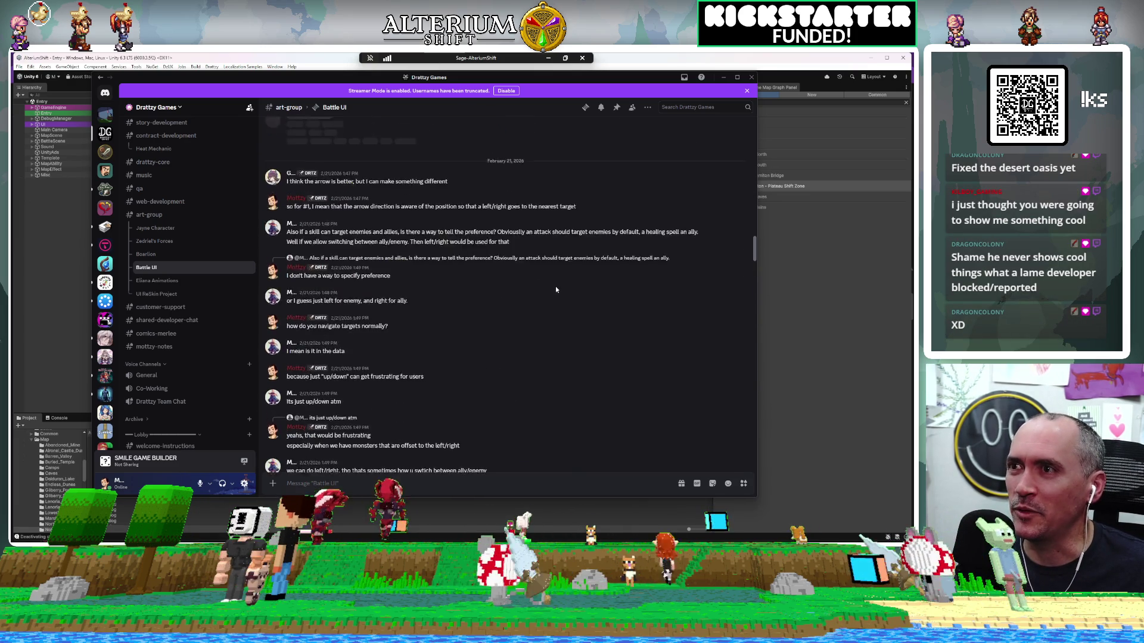
pyautogui.scroll(10, 556, 290)
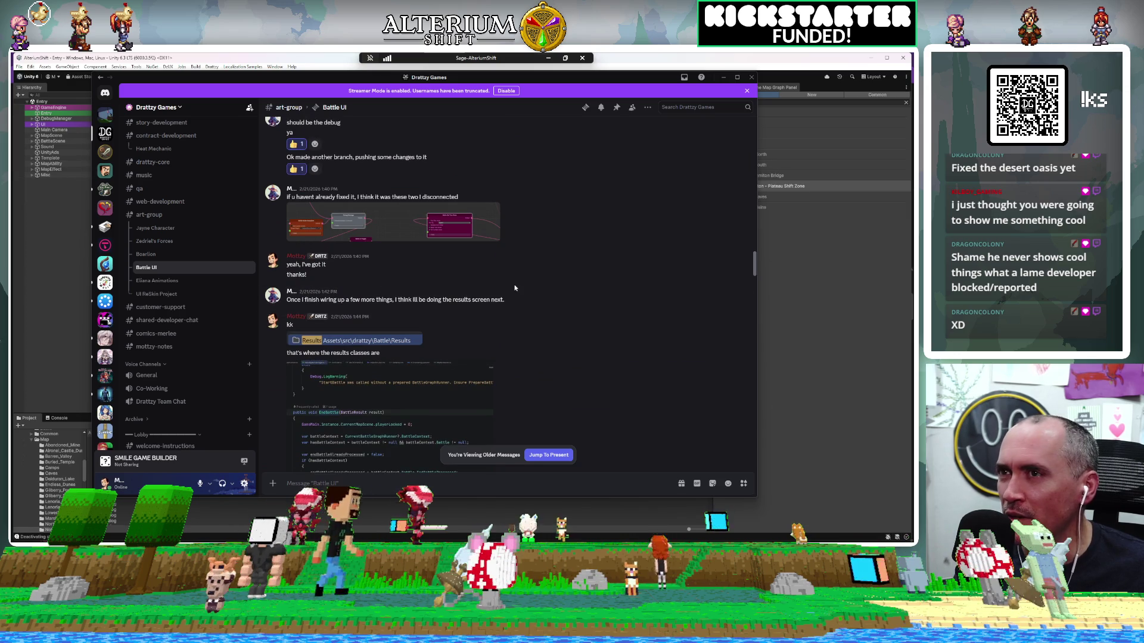
pyautogui.scroll(10, 515, 289)
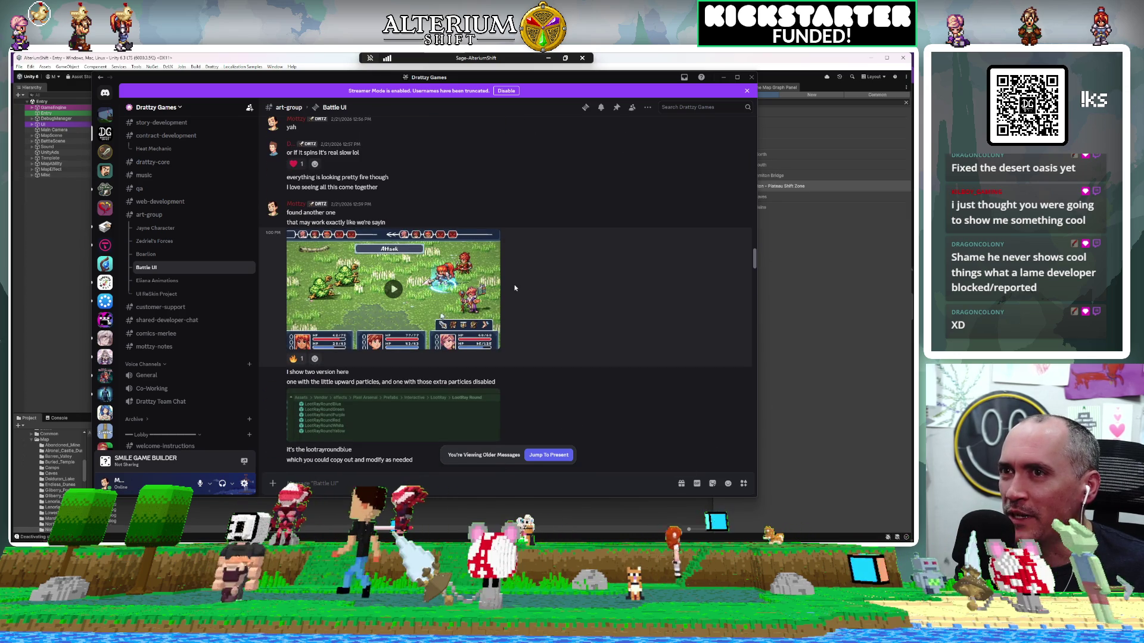
pyautogui.scroll(-2, 514, 288)
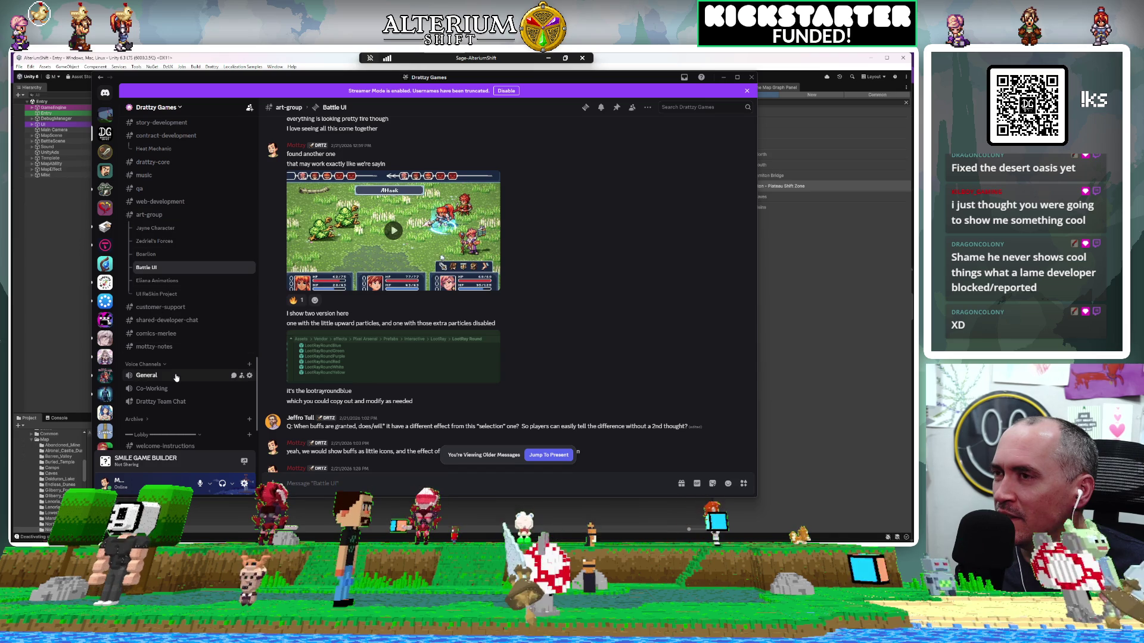
pyautogui.click(151, 295)
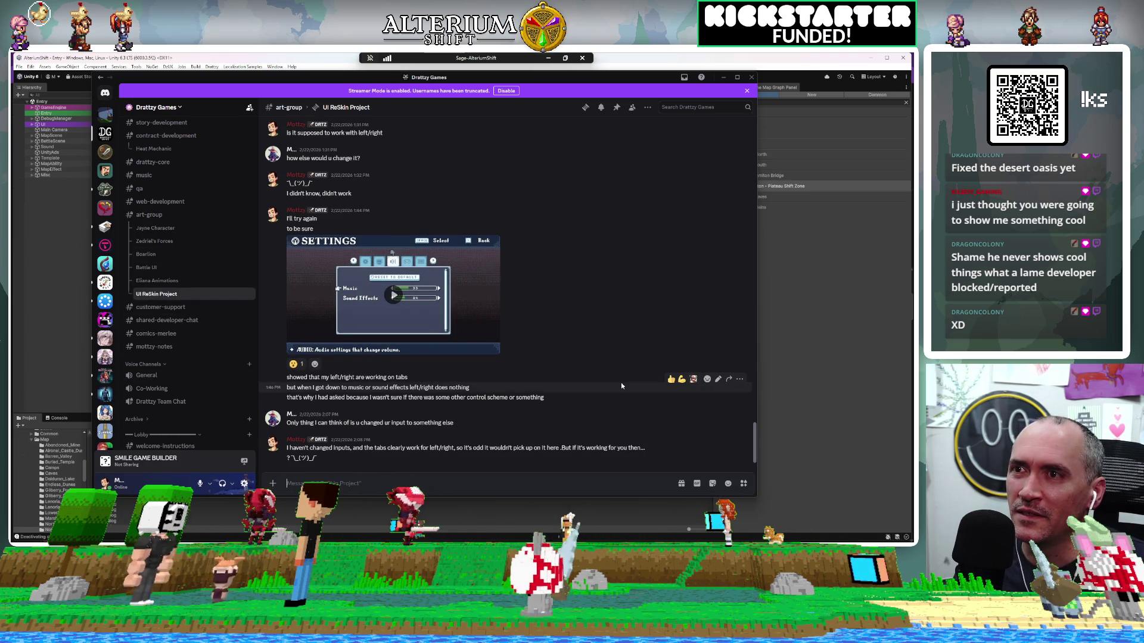
# Step: Scroll up to the battle UI icon-test screenshot and enlarge it in the image viewer
pyautogui.scroll(10, 621, 386)
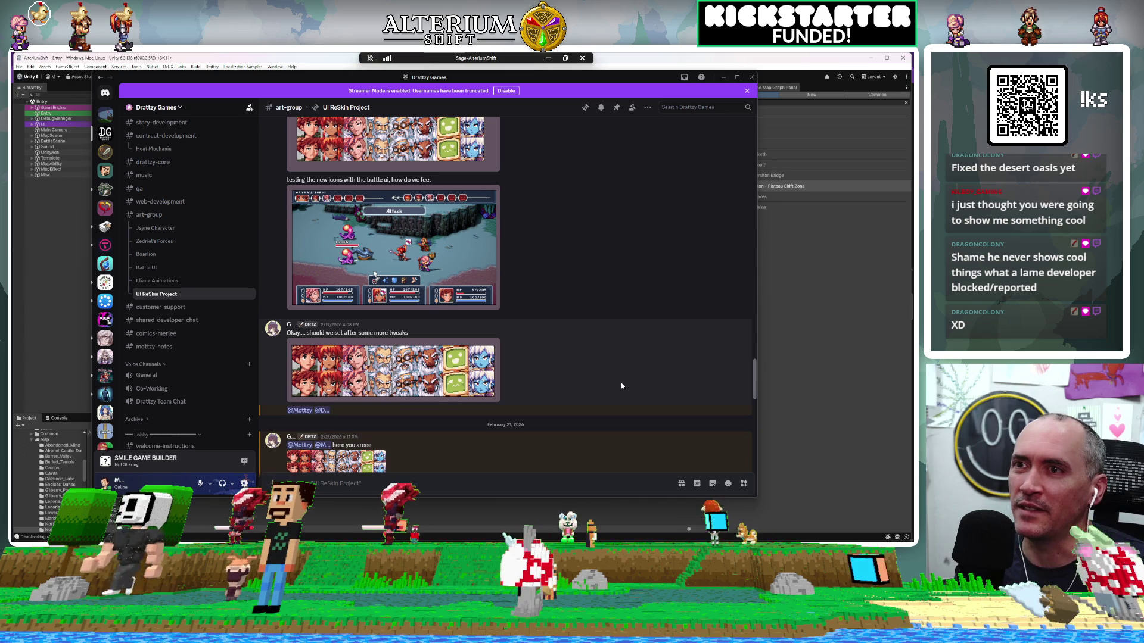
pyautogui.scroll(5, 620, 386)
pyautogui.scroll(2, 621, 386)
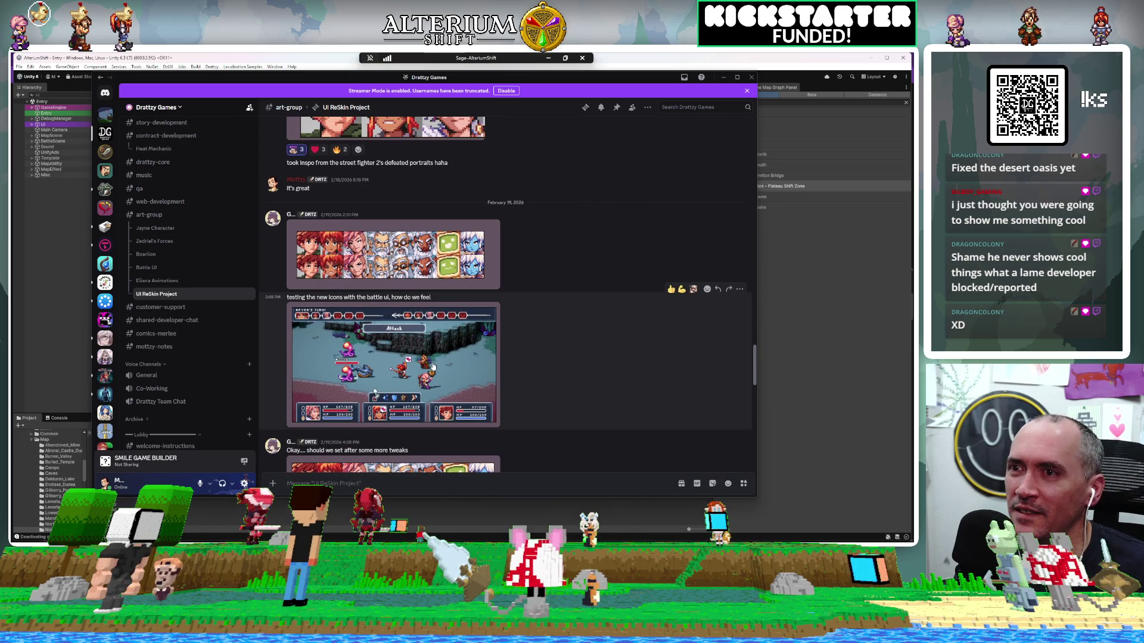
pyautogui.click(433, 367)
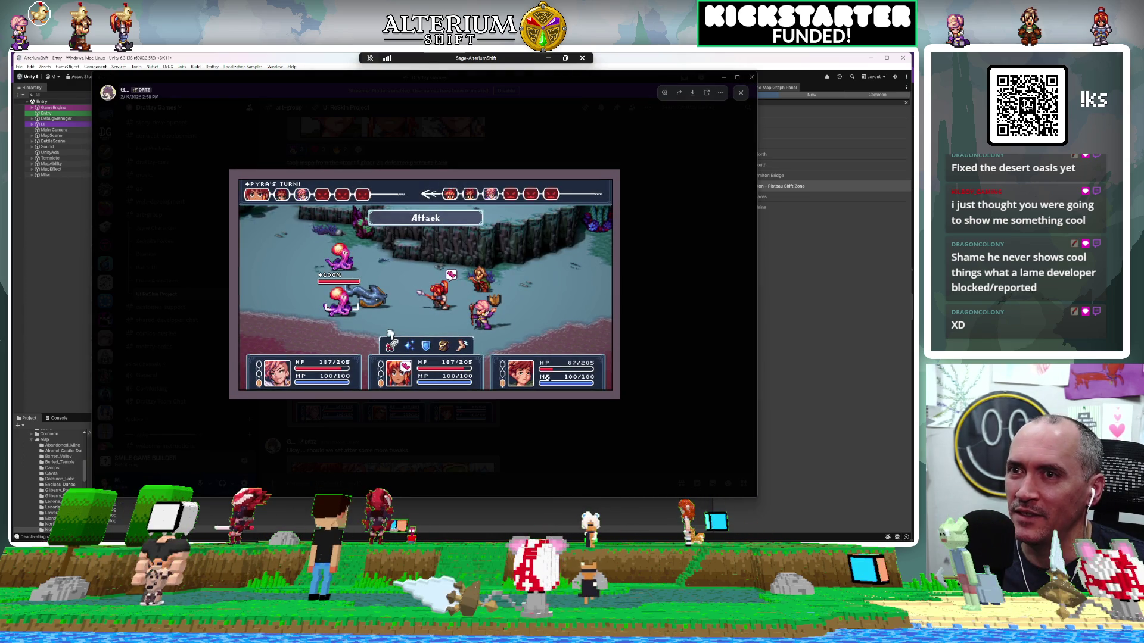
# Step: Zoom into the screenshot's party area, fit it back, then return to Unity
pyautogui.click(521, 376)
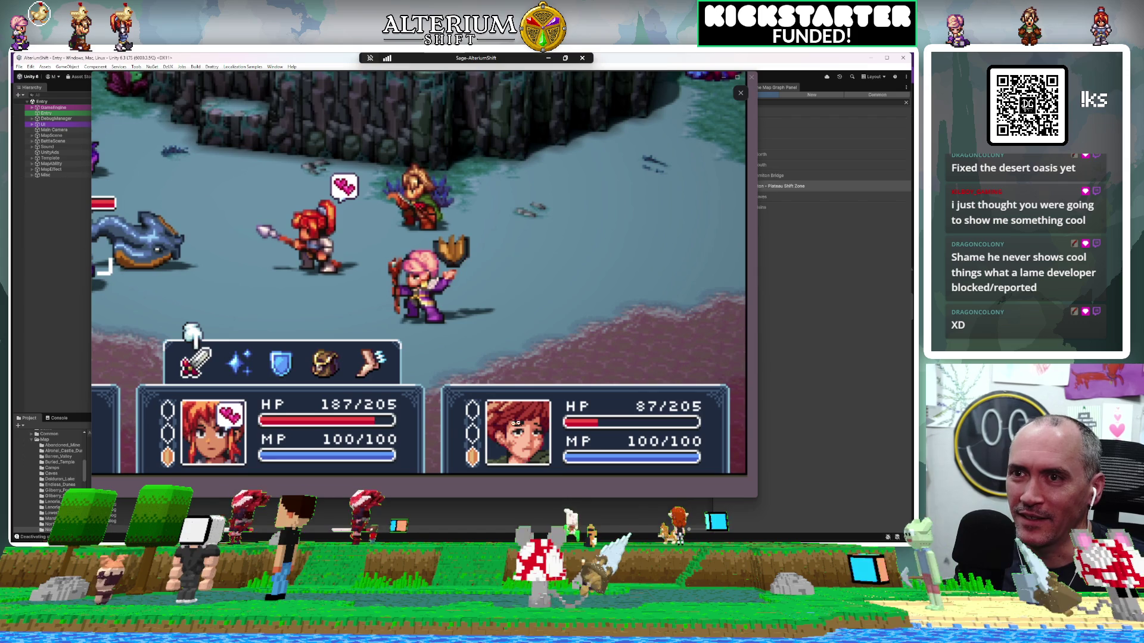
pyautogui.click(634, 244)
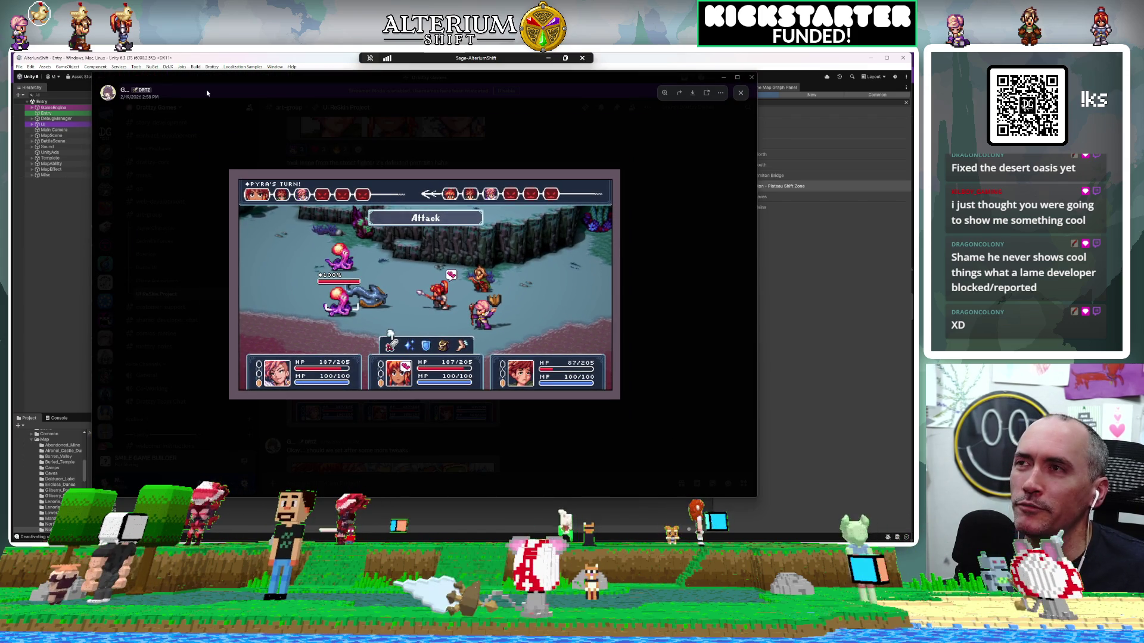
pyautogui.hotkey('alt', 'Tab')
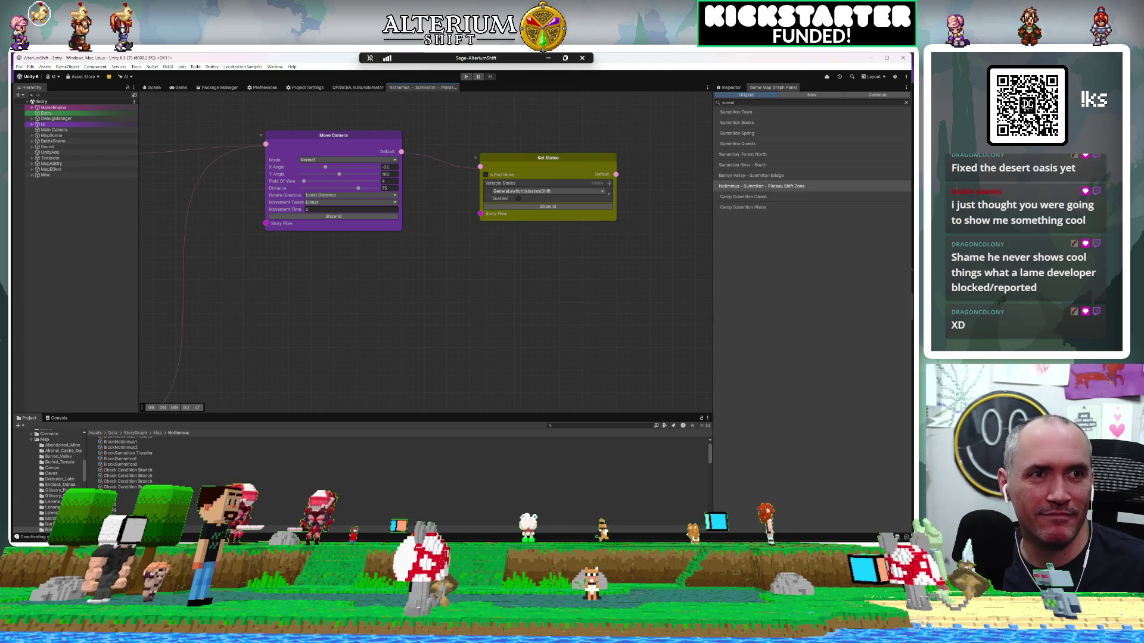
# Step: Open and dismiss the node search menu, then pan and zoom around the Plateau Shift Zone graph
pyautogui.press('space')
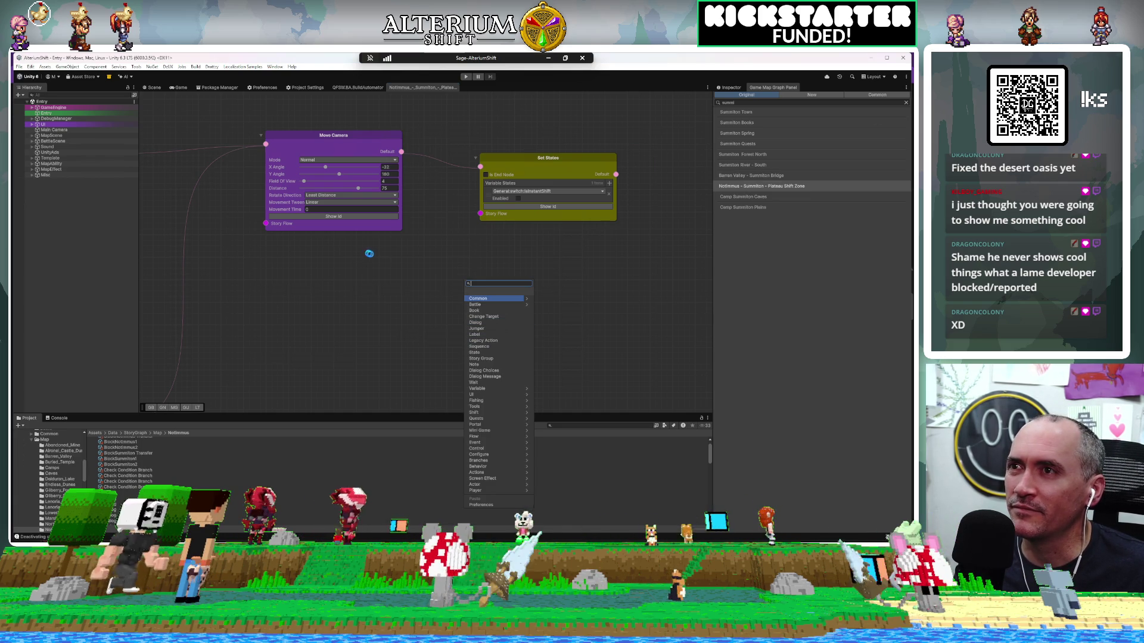
pyautogui.press('space')
pyautogui.moveTo(474, 270)
pyautogui.mouseDown()
pyautogui.moveTo(421, 319)
pyautogui.moveTo(365, 314)
pyautogui.mouseUp()
pyautogui.scroll(-2, 366, 311)
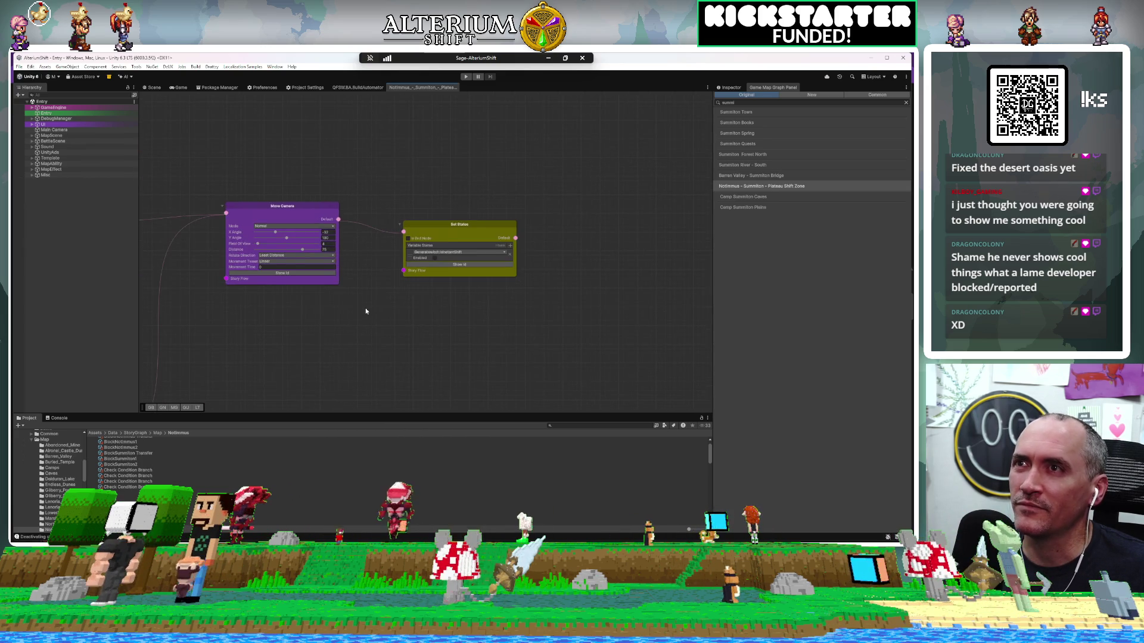
pyautogui.scroll(-6, 366, 311)
pyautogui.scroll(2, 366, 311)
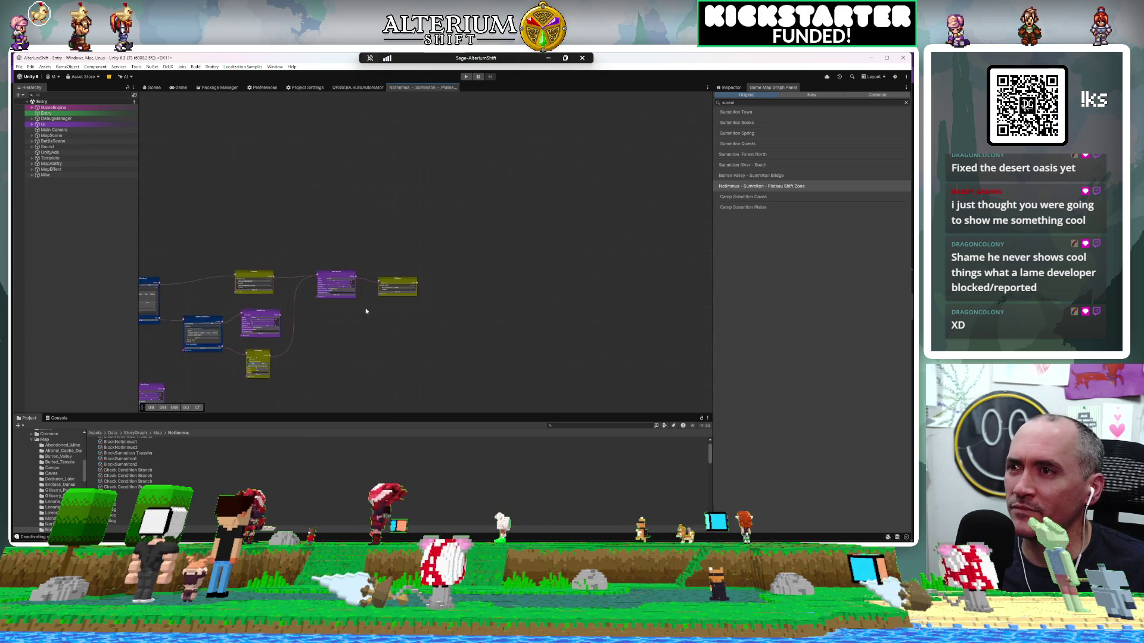
pyautogui.scroll(3, 366, 311)
# Step: Centre the node cluster, reveal the left Check Condition Branch node, then bring Discord forward
pyautogui.moveTo(365, 309)
pyautogui.mouseDown()
pyautogui.moveTo(503, 321)
pyautogui.moveTo(635, 288)
pyautogui.mouseUp()
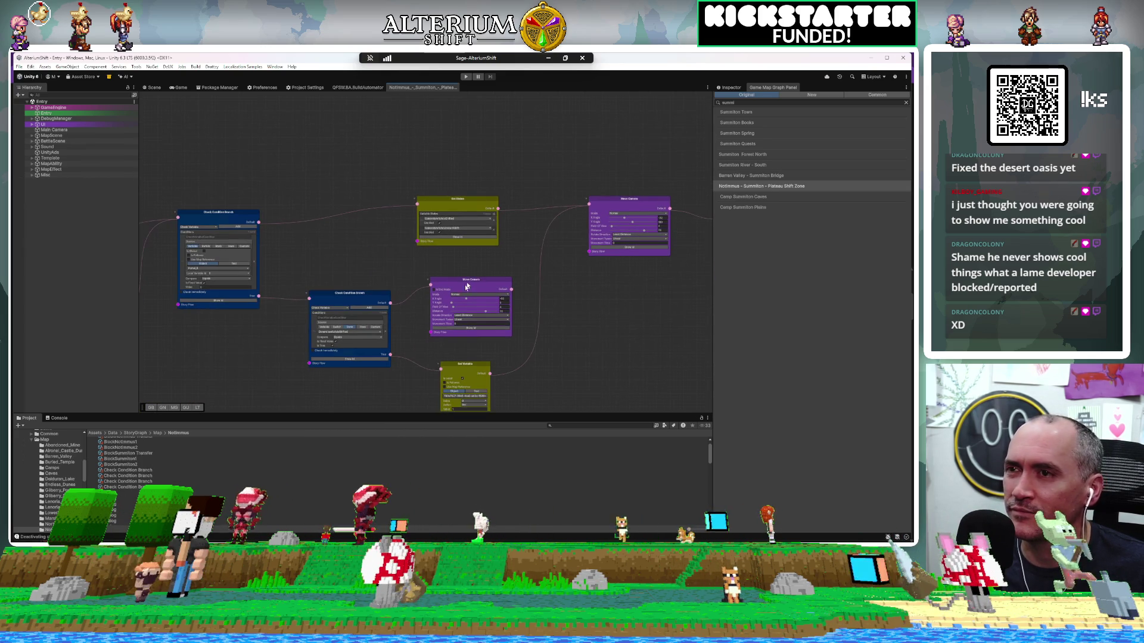
pyautogui.scroll(2, 373, 296)
pyautogui.moveTo(252, 316)
pyautogui.mouseDown()
pyautogui.moveTo(417, 349)
pyautogui.moveTo(417, 360)
pyautogui.moveTo(412, 371)
pyautogui.moveTo(376, 267)
pyautogui.moveTo(226, 257)
pyautogui.moveTo(267, 361)
pyautogui.moveTo(252, 350)
pyautogui.mouseUp()
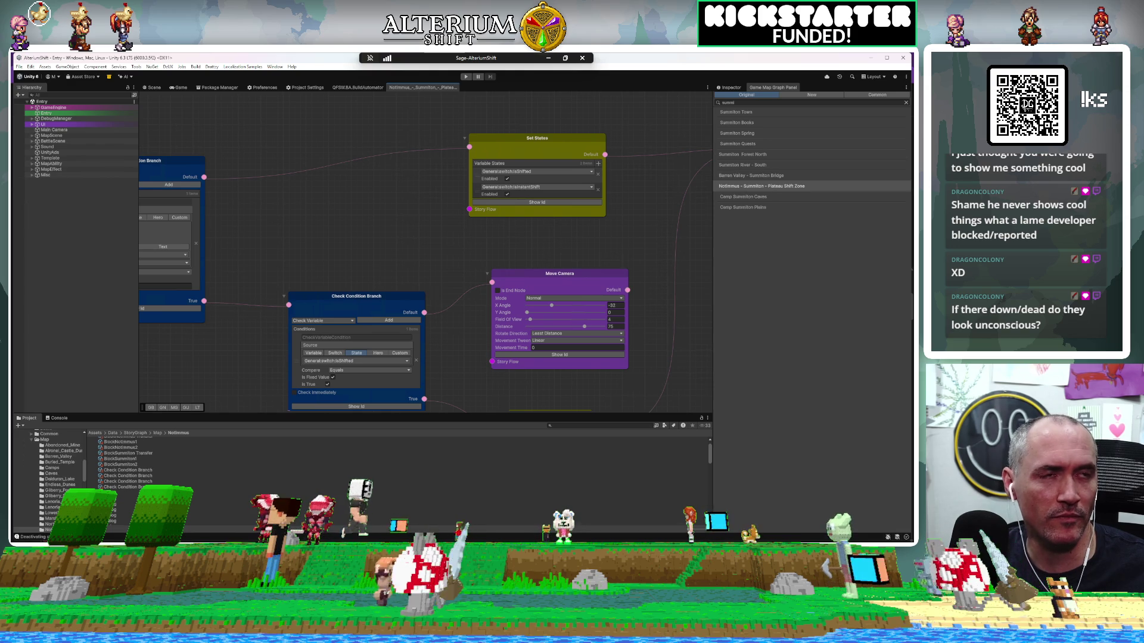
pyautogui.hotkey('alt', 'Tab')
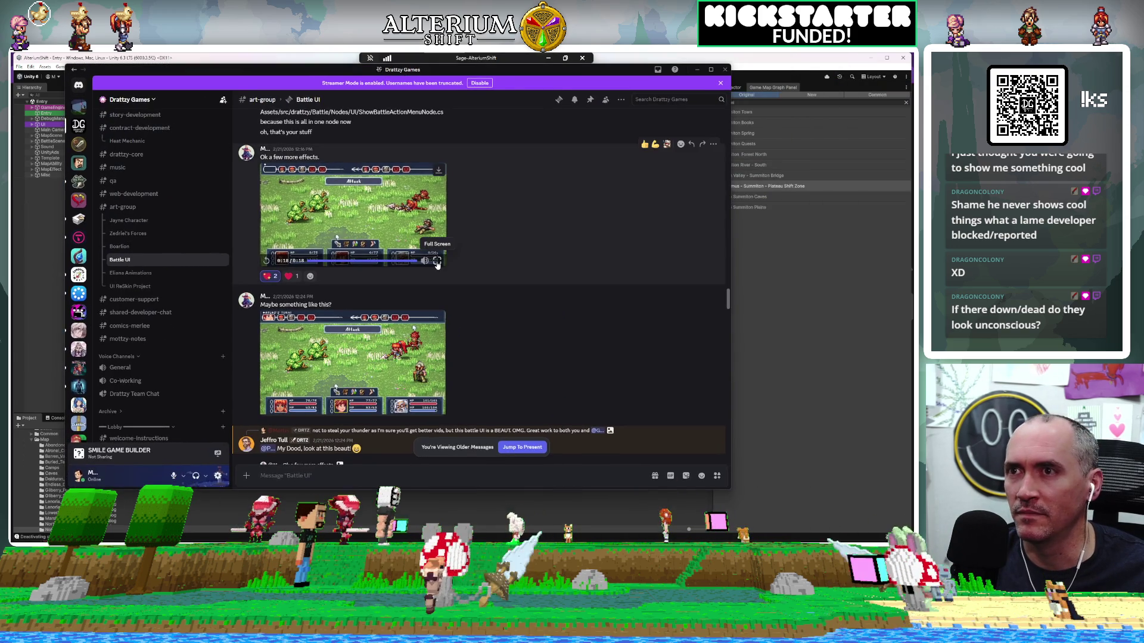
# Step: Watch the Battle UI battle video full screen, exit it, and switch back to Unity
pyautogui.click(436, 262)
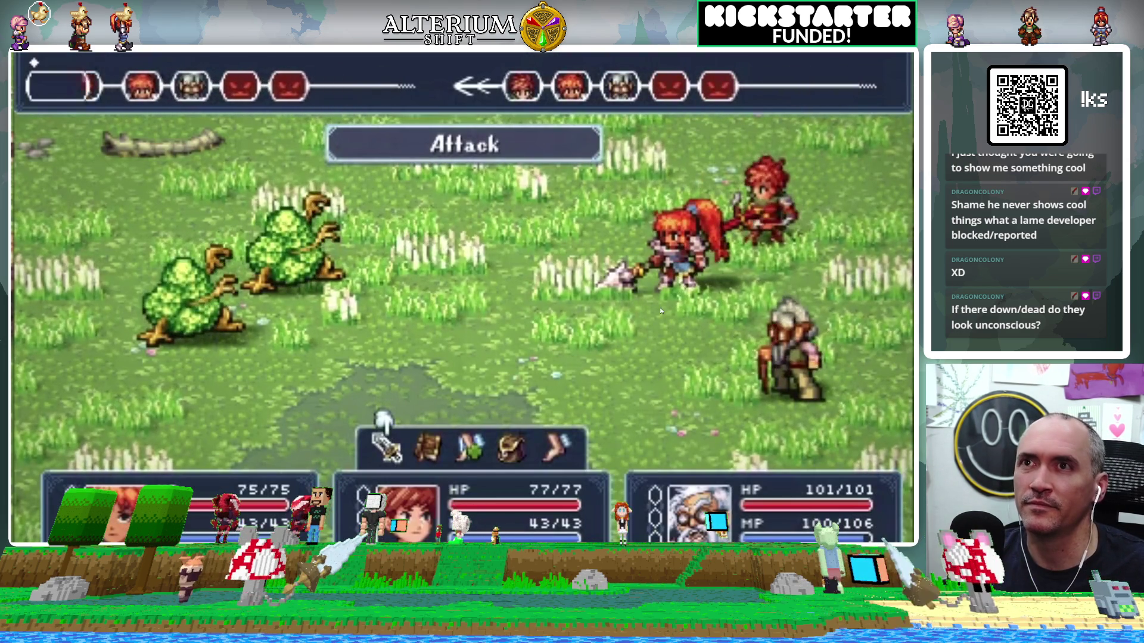
pyautogui.hotkey('alt', 'Return')
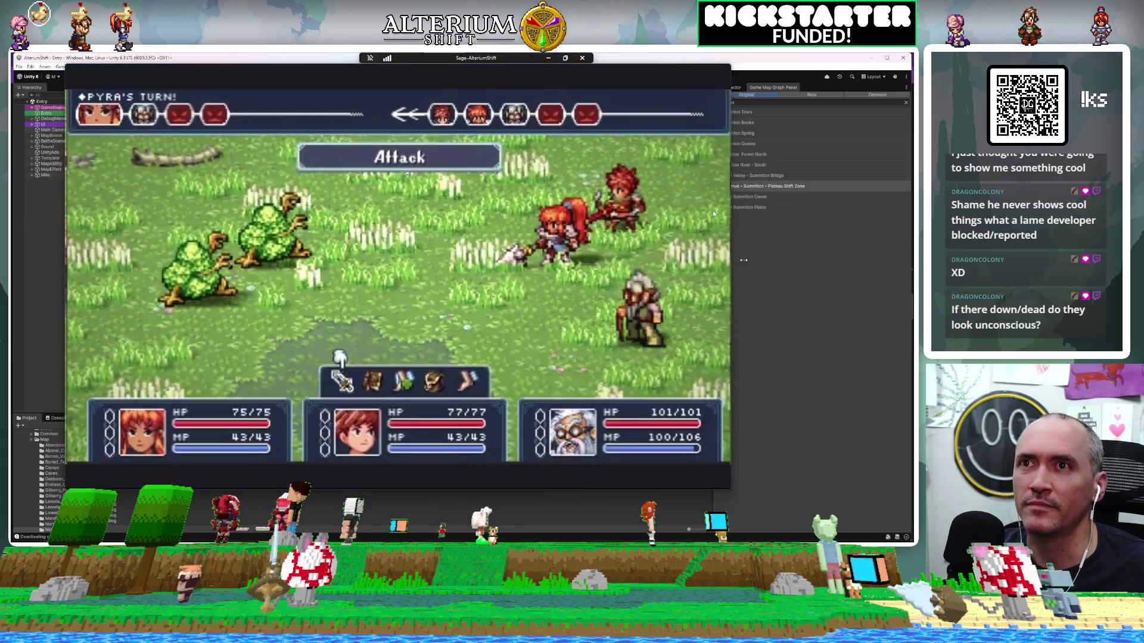
pyautogui.hotkey('alt', 'F4')
pyautogui.hotkey('alt', 'Tab')
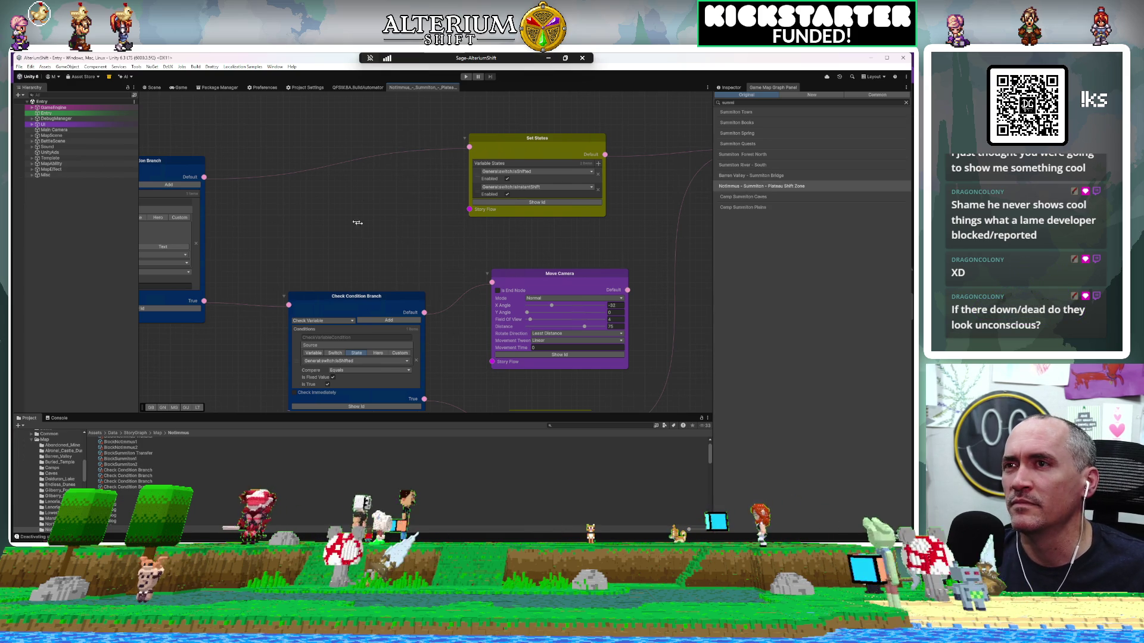
pyautogui.rightClick(372, 189)
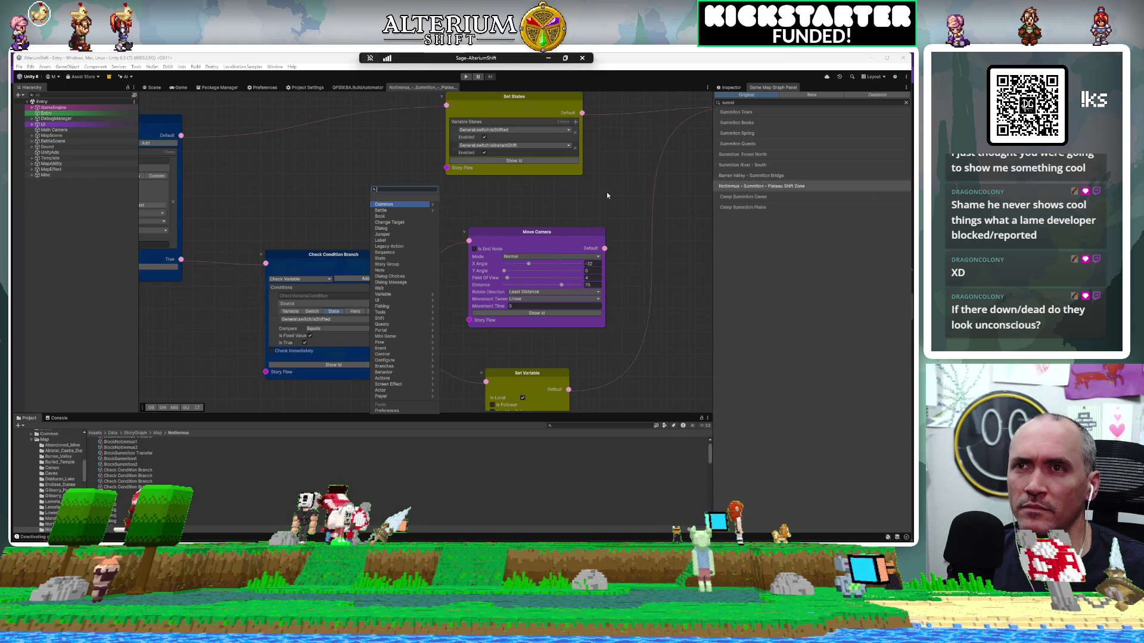
pyautogui.press('Escape')
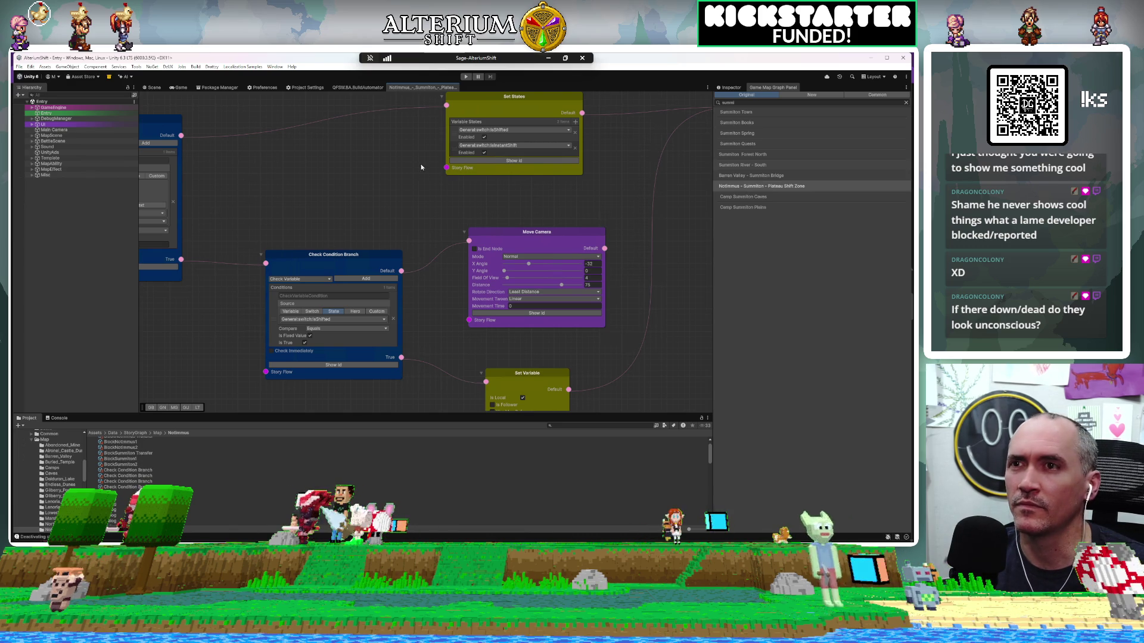
# Step: Move the middle Check Condition Branch node slightly left and pan to show more nodes
pyautogui.moveTo(351, 253)
pyautogui.mouseDown()
pyautogui.moveTo(326, 243)
pyautogui.moveTo(337, 227)
pyautogui.moveTo(354, 241)
pyautogui.mouseUp()
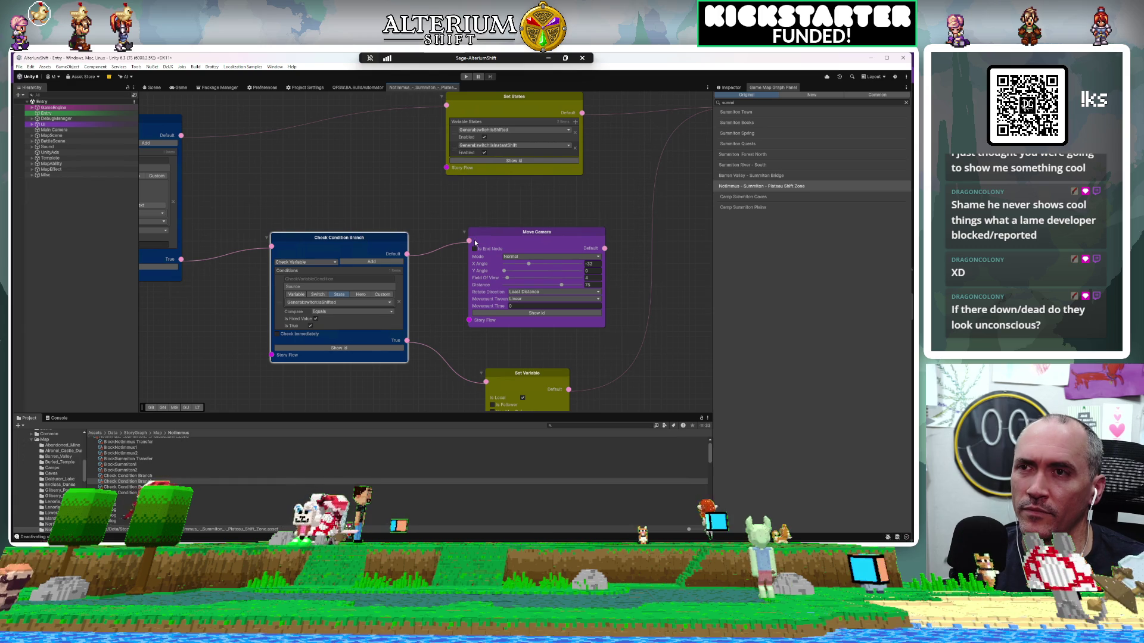
pyautogui.moveTo(438, 226)
pyautogui.mouseDown()
pyautogui.moveTo(273, 312)
pyautogui.moveTo(209, 261)
pyautogui.moveTo(625, 240)
pyautogui.moveTo(614, 223)
pyautogui.moveTo(396, 224)
pyautogui.moveTo(383, 243)
pyautogui.moveTo(468, 310)
pyautogui.moveTo(585, 275)
pyautogui.moveTo(540, 235)
pyautogui.mouseUp()
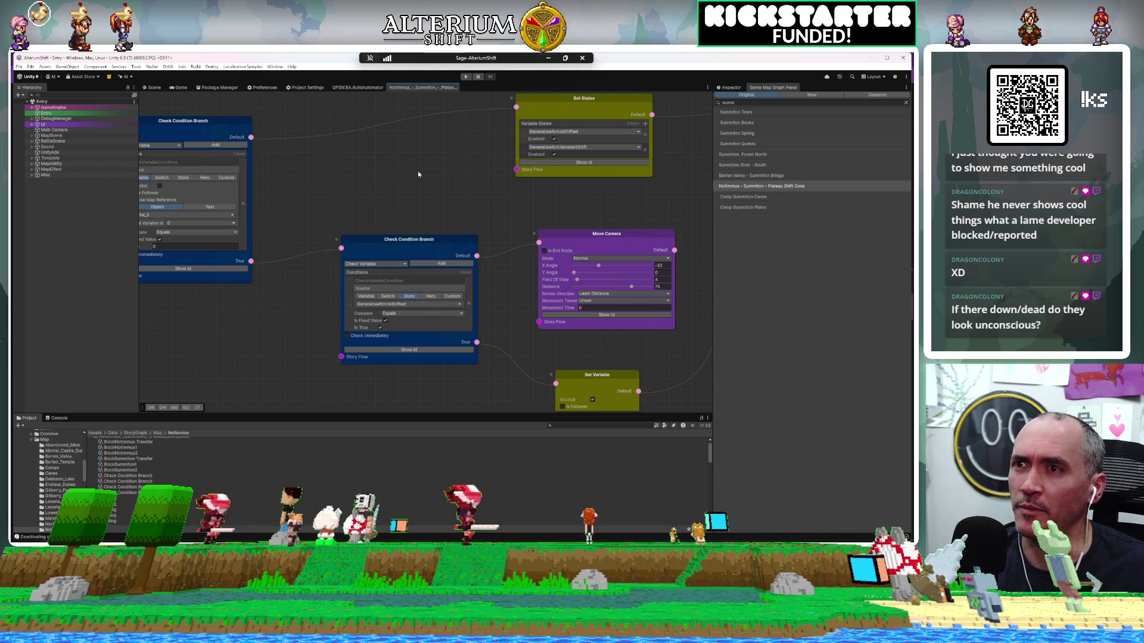
pyautogui.moveTo(394, 168)
pyautogui.mouseDown()
pyautogui.moveTo(410, 231)
pyautogui.moveTo(396, 226)
pyautogui.mouseUp()
pyautogui.scroll(-10, 303, 214)
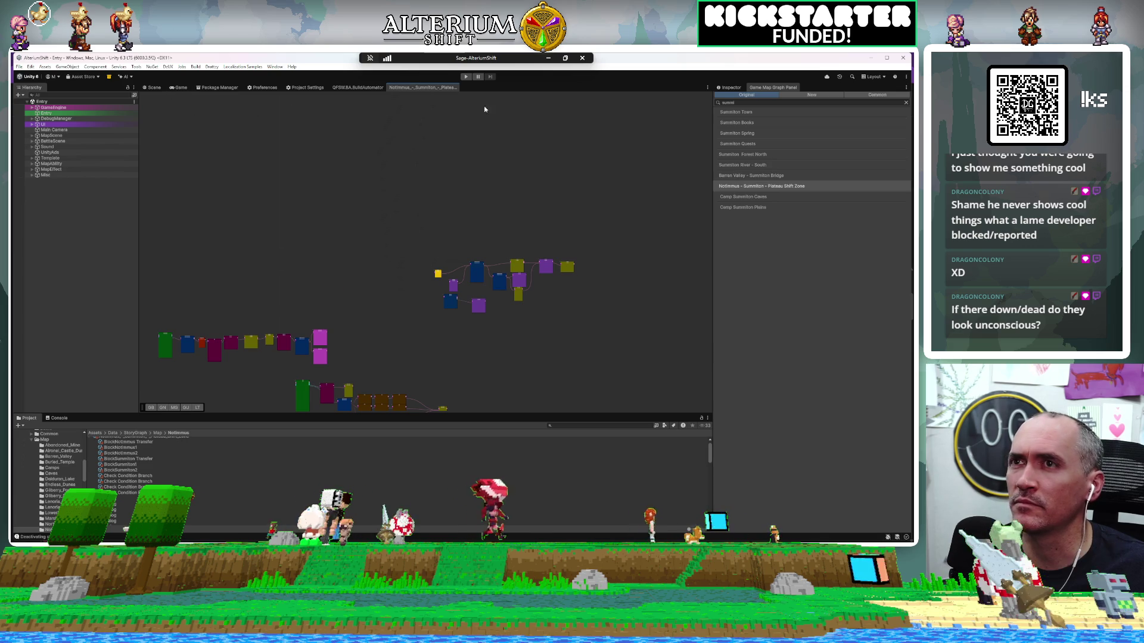
# Step: In the game view, load the Notimmus – Summiton – Plateau Shift Zone save
pyautogui.click(178, 88)
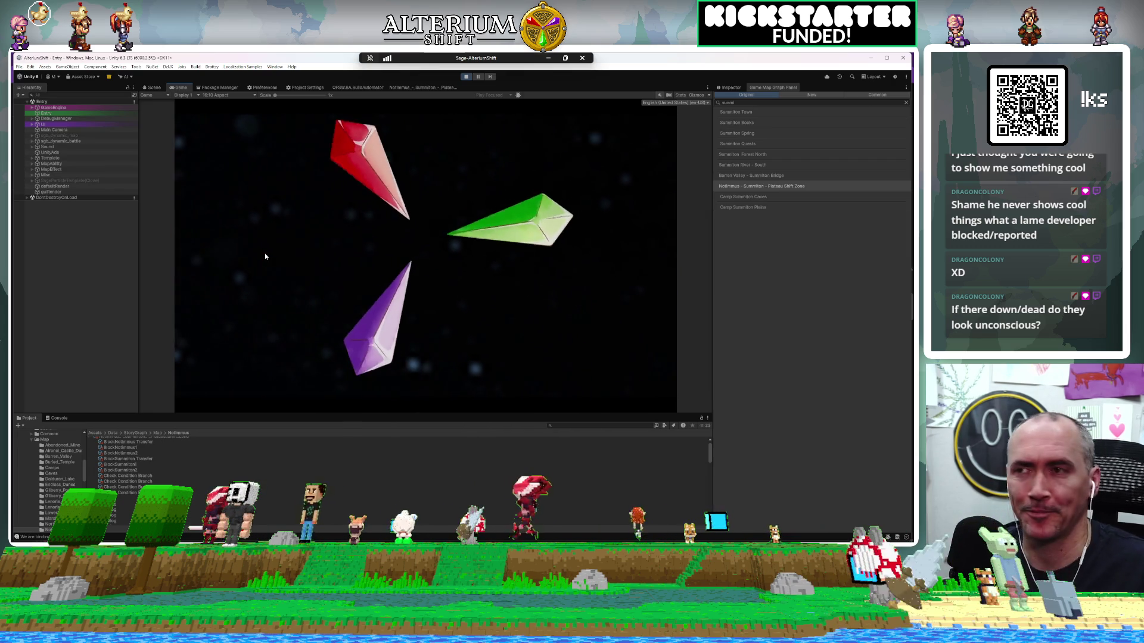
pyautogui.press('Return')
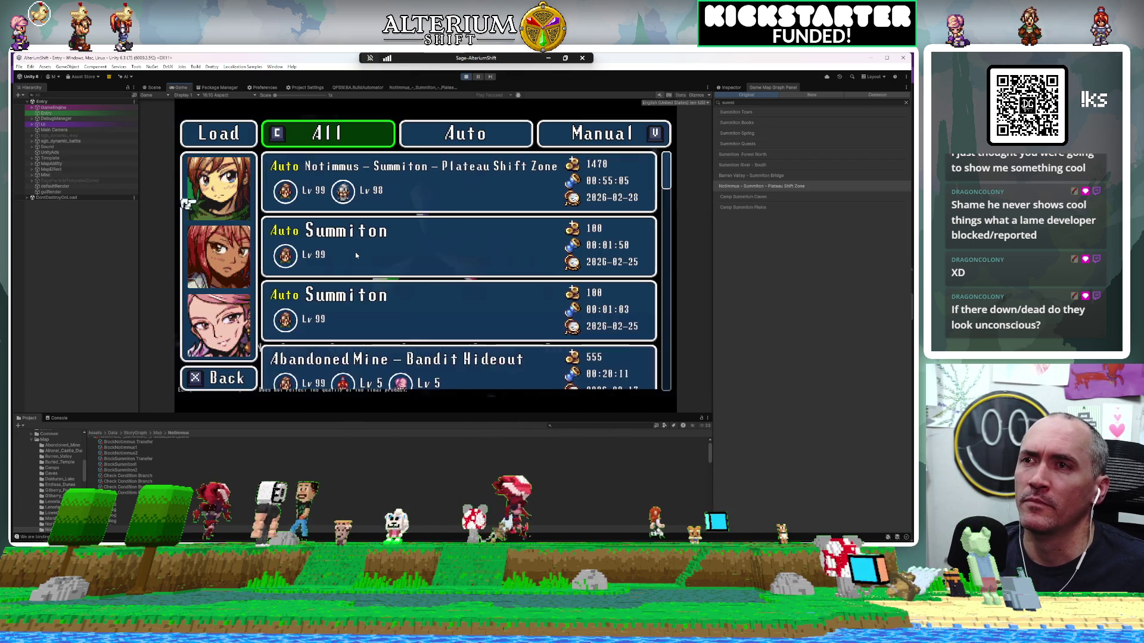
pyautogui.press('Up')
pyautogui.press('Down')
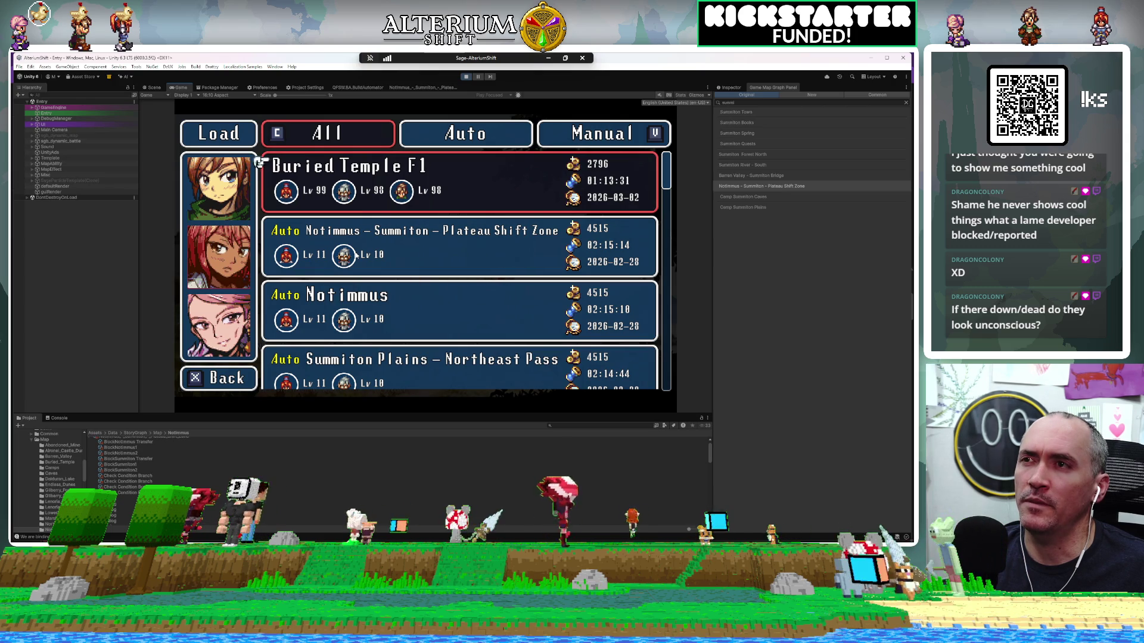
pyautogui.press('Down')
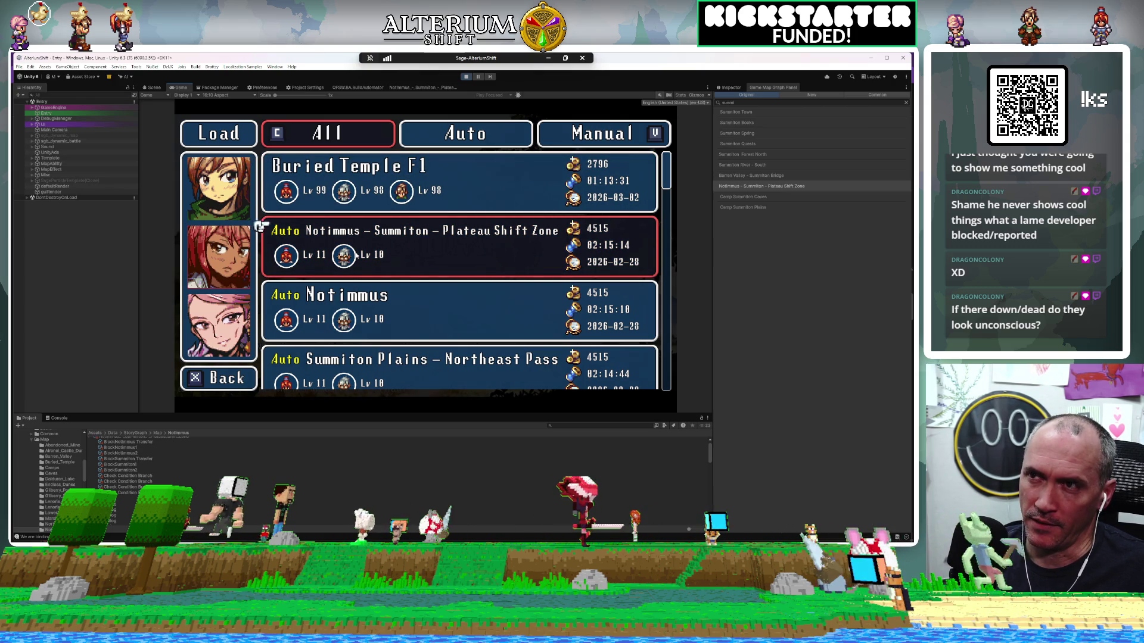
pyautogui.press('Return')
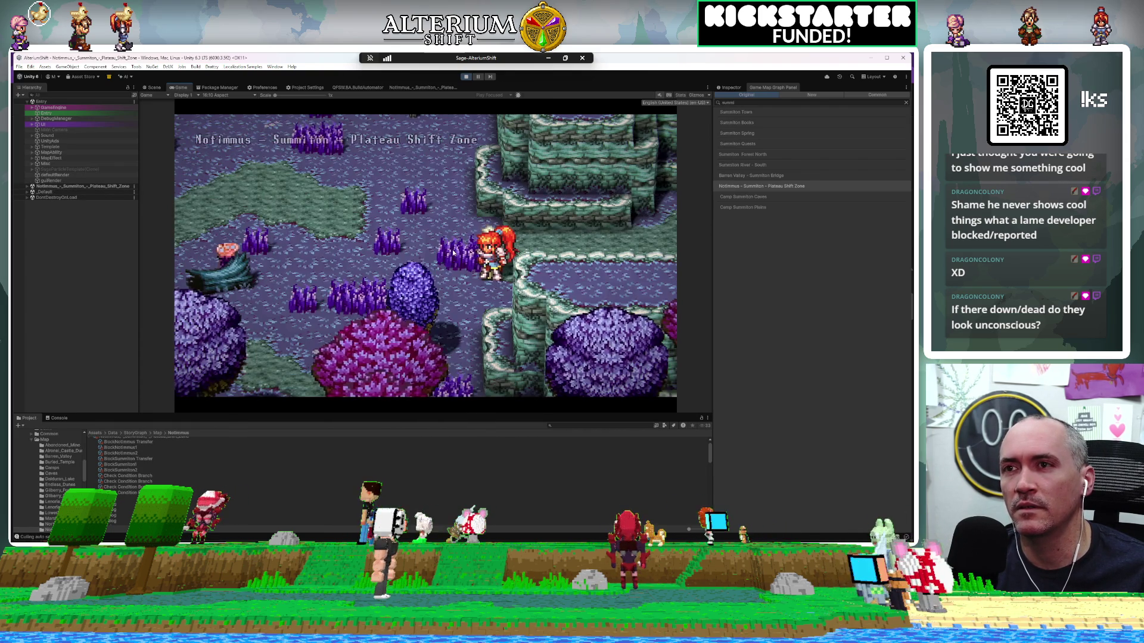
# Step: Stop Play mode and move Jira card AS-1302 into the Done column
pyautogui.click(466, 77)
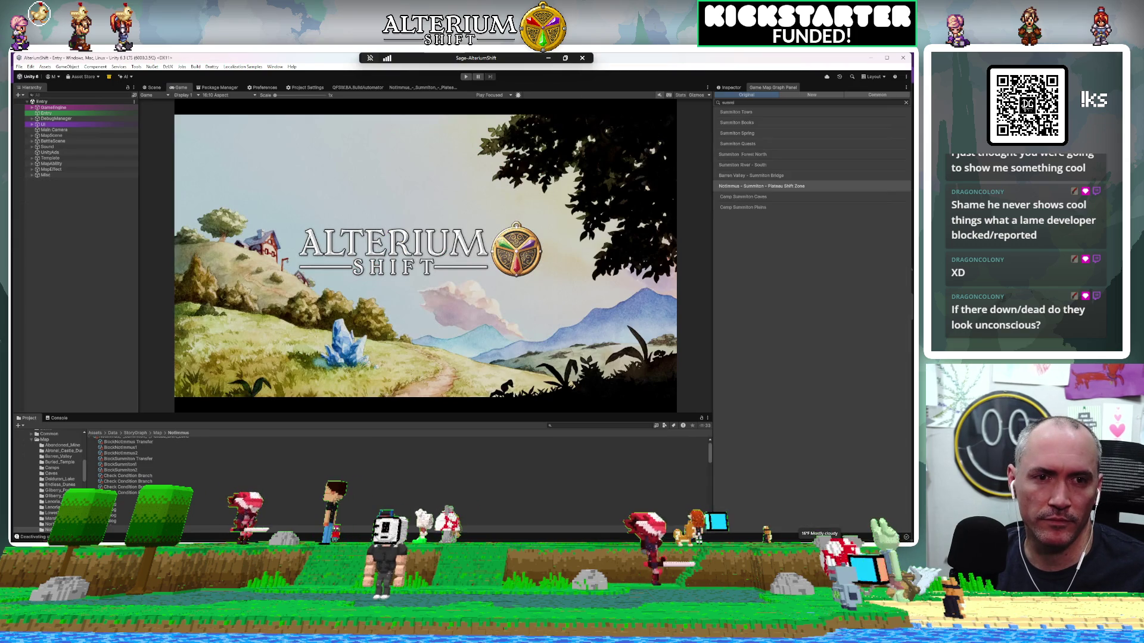
pyautogui.hotkey('alt', 'Tab')
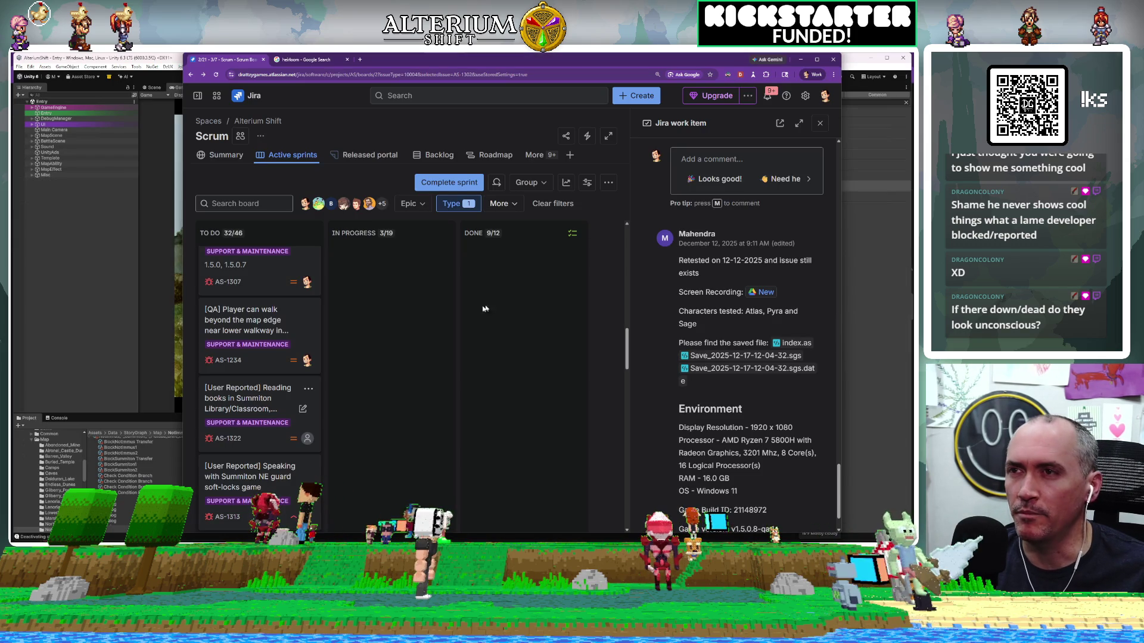
pyautogui.scroll(10, 398, 315)
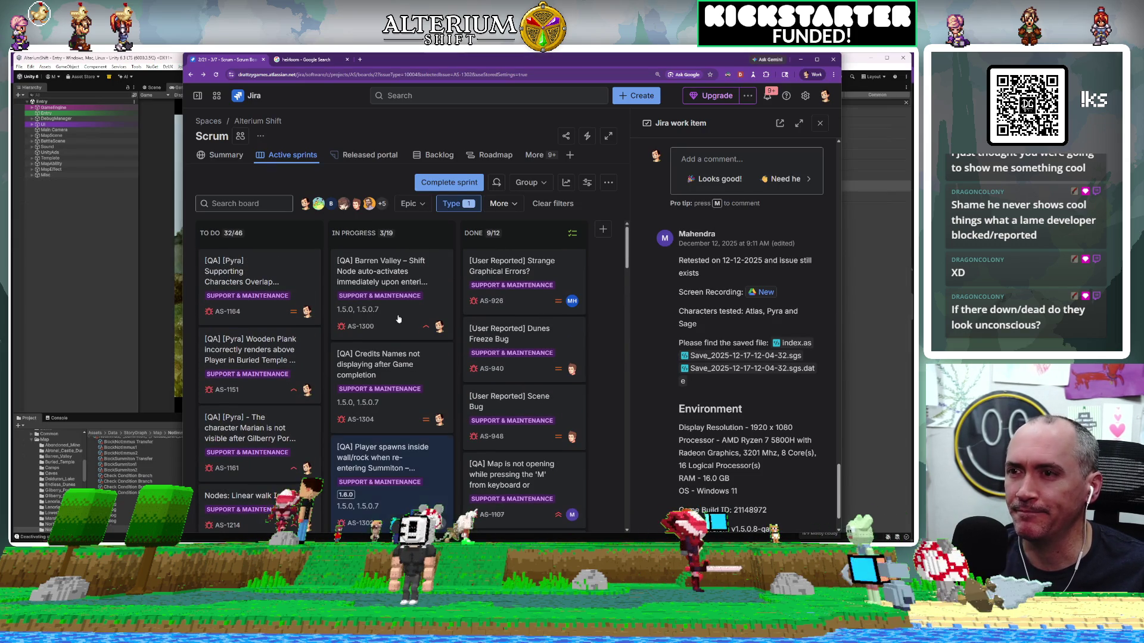
pyautogui.scroll(-2, 398, 318)
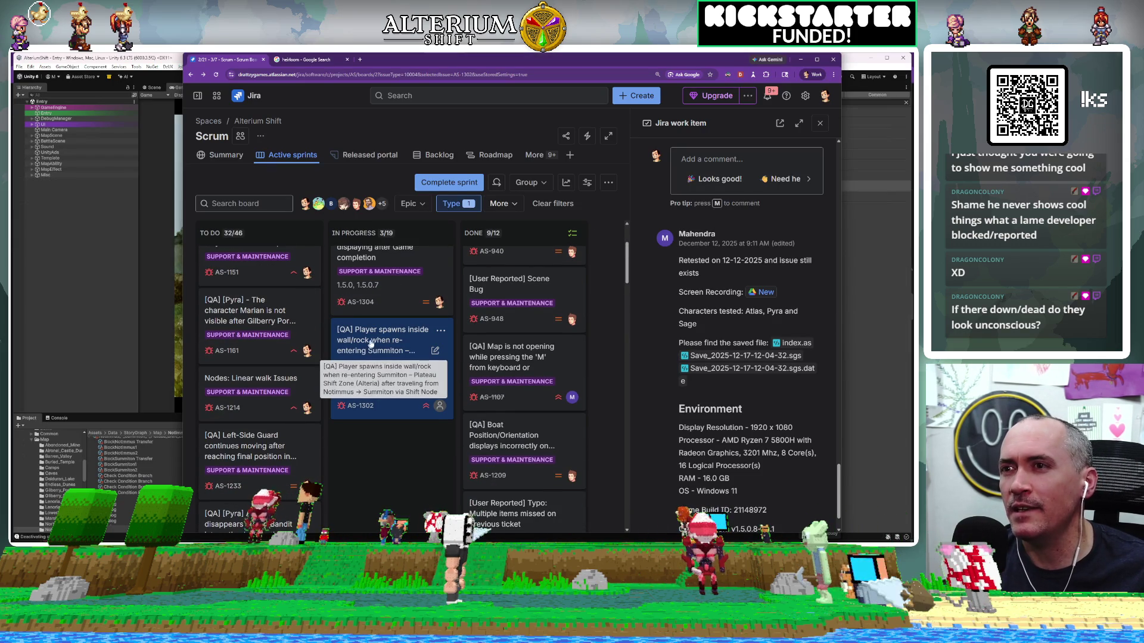
pyautogui.moveTo(369, 344)
pyautogui.mouseDown()
pyautogui.moveTo(506, 292)
pyautogui.moveTo(531, 220)
pyautogui.moveTo(533, 337)
pyautogui.mouseUp()
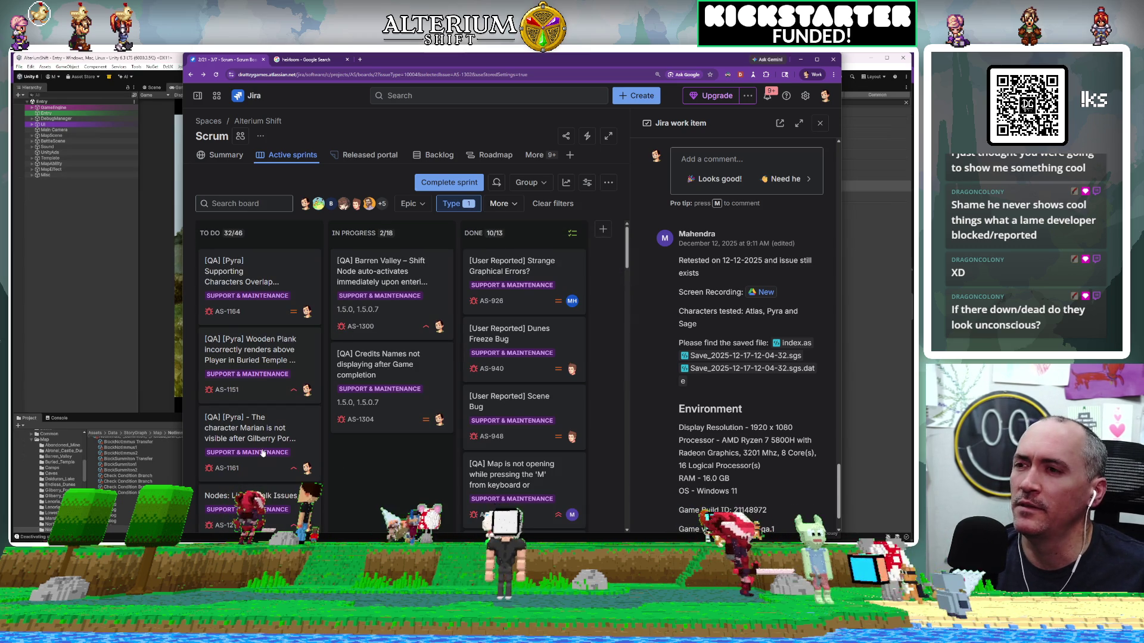
# Step: Open the Green Whisps soft-lock issue AS-1473 from the sprint board
pyautogui.scroll(-10, 263, 452)
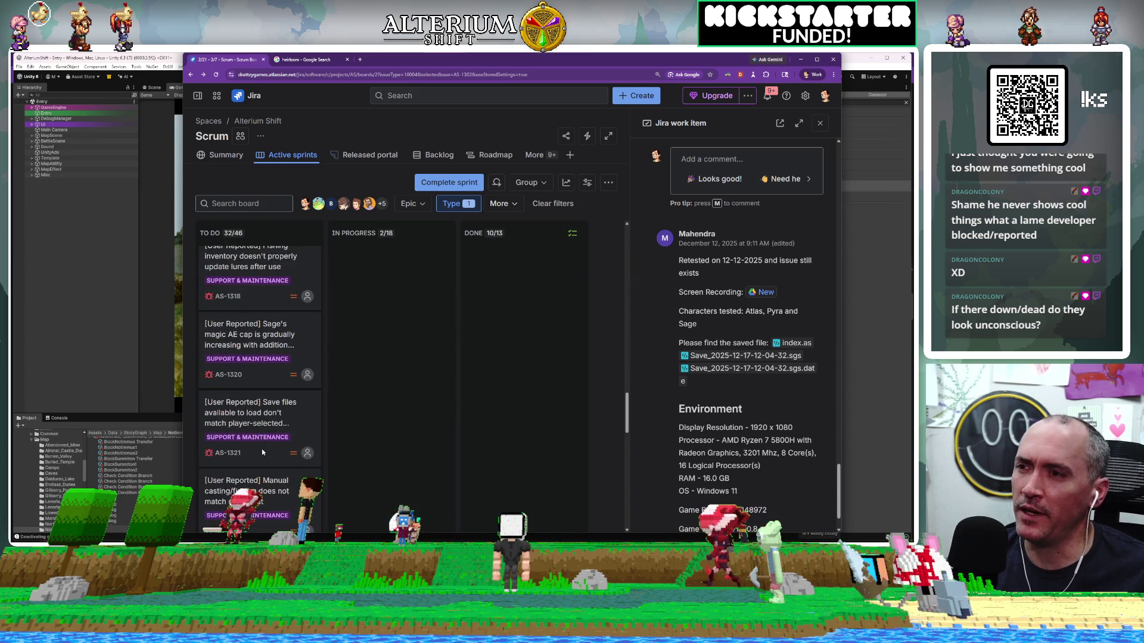
pyautogui.scroll(-5, 262, 453)
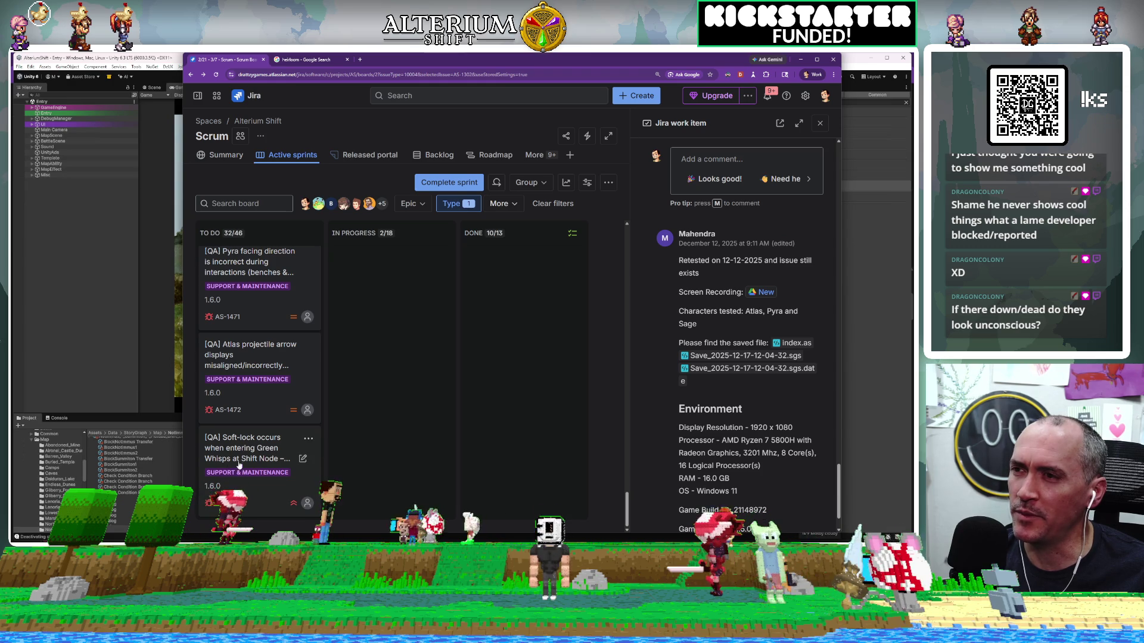
pyautogui.click(239, 465)
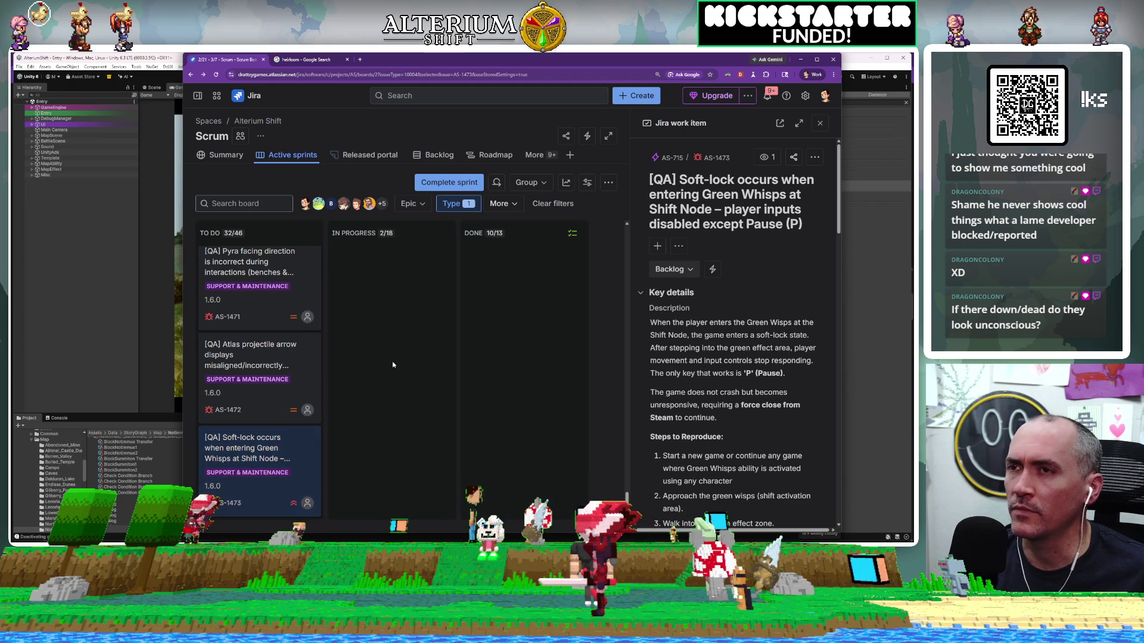
# Step: Read AS-1473's reproduction steps and open its attached AS-1473.mp4 screen recording
pyautogui.scroll(10, 392, 361)
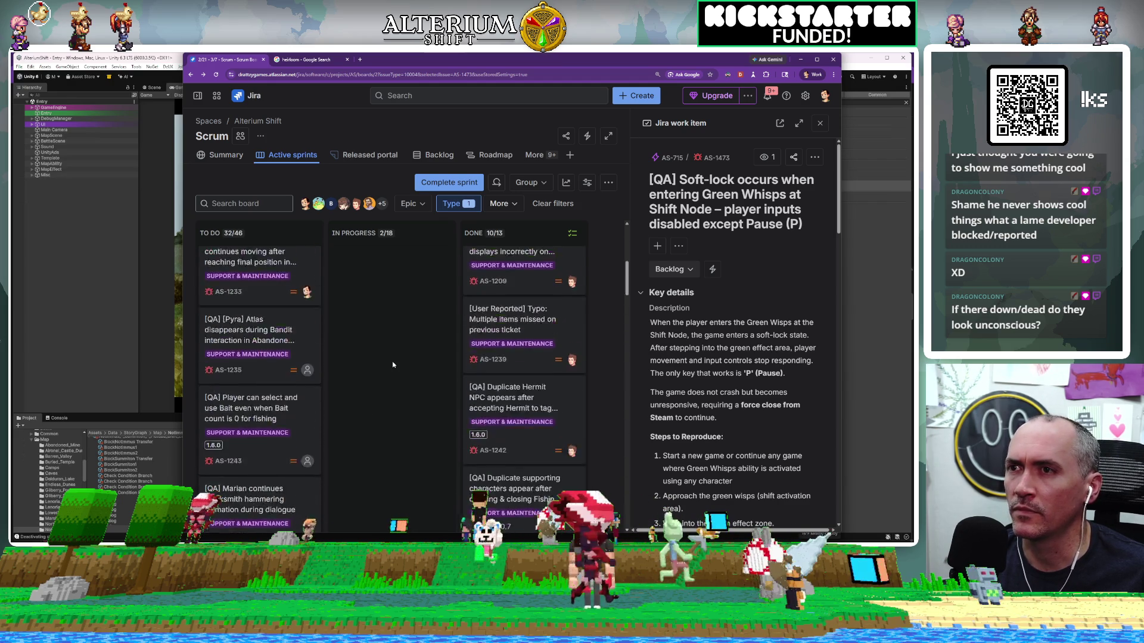
pyautogui.scroll(5, 392, 361)
pyautogui.scroll(-10, 392, 361)
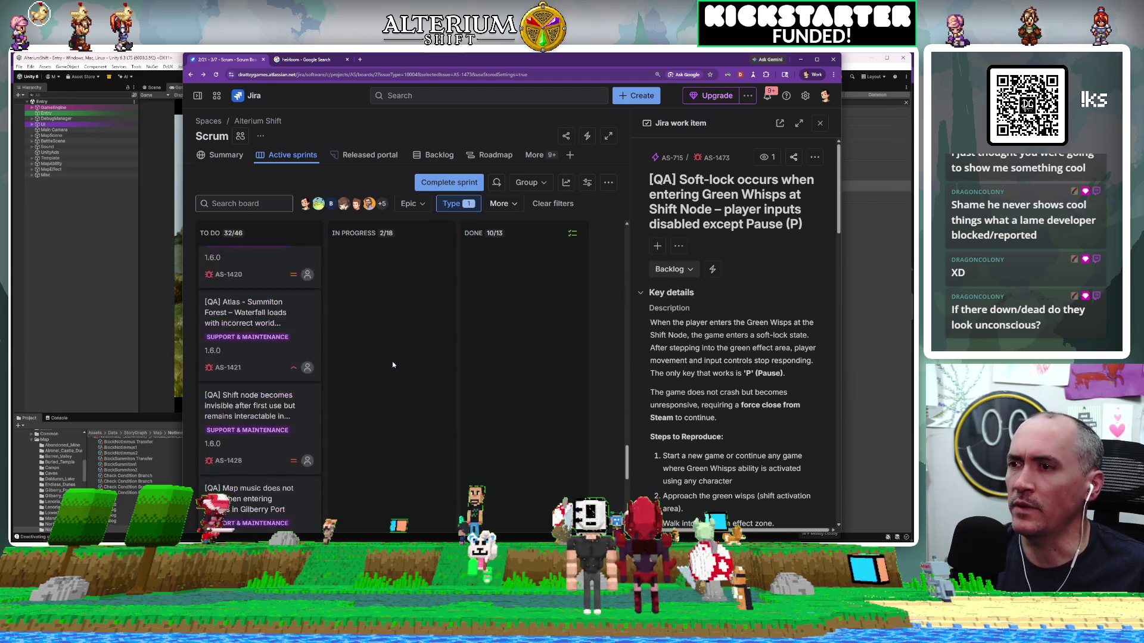
pyautogui.scroll(-5, 392, 361)
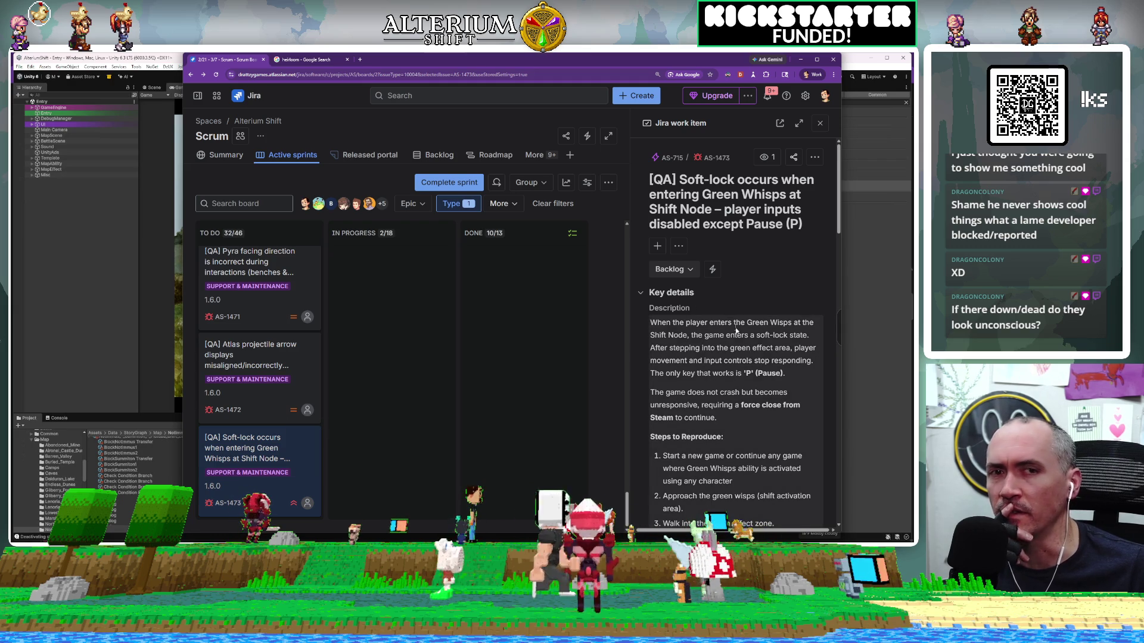
pyautogui.scroll(-5, 736, 358)
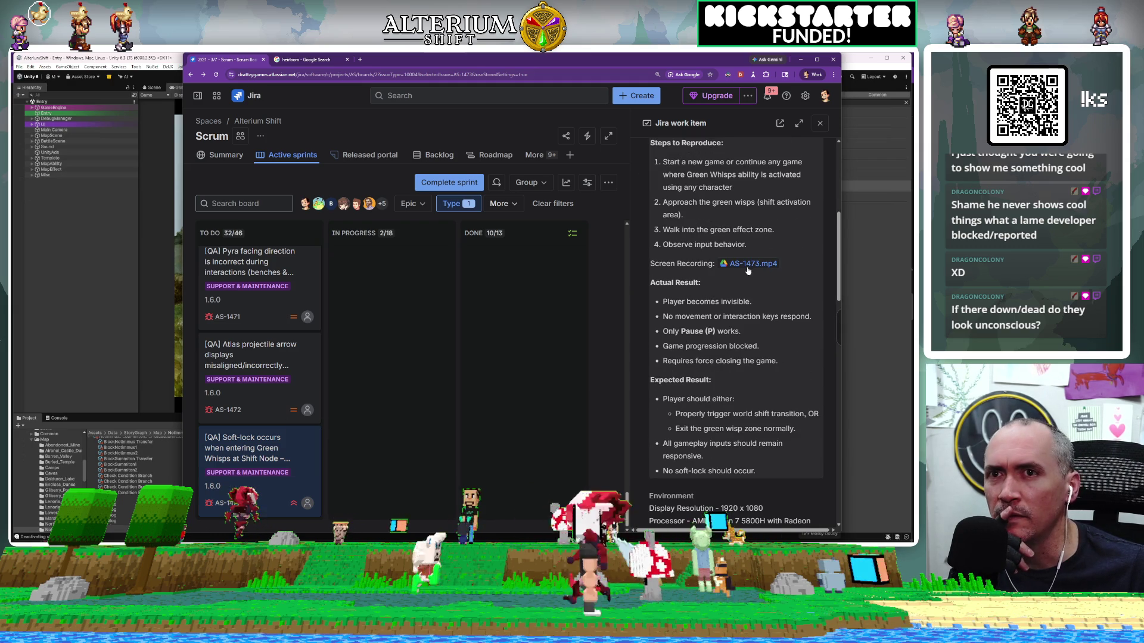
pyautogui.click(749, 264)
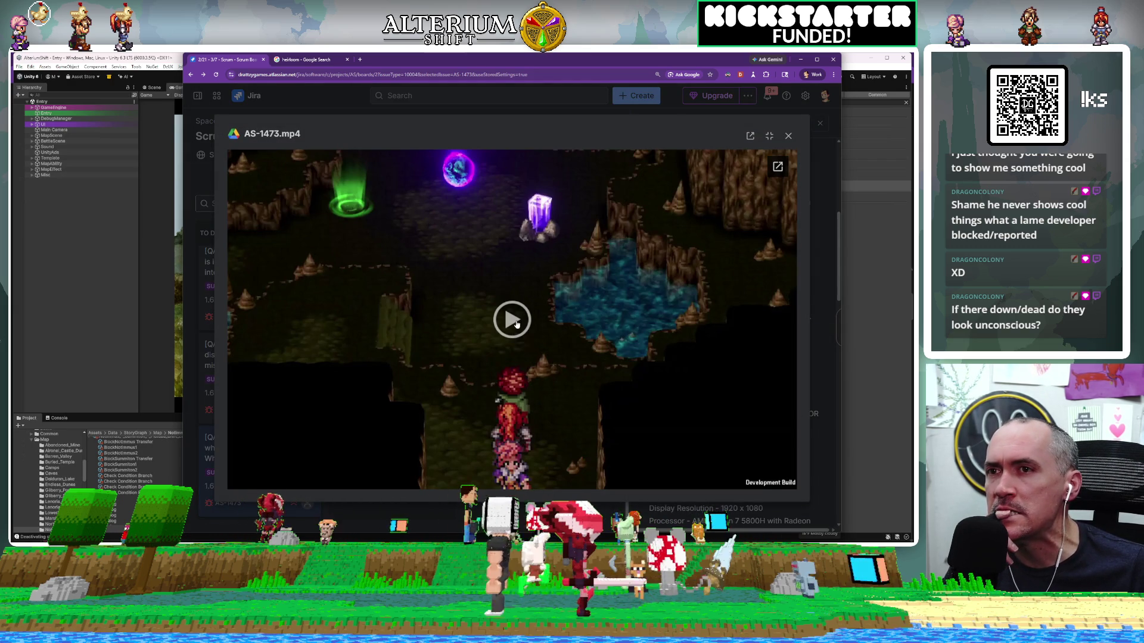
# Step: Play the AS-1473.mp4 bug recording, close the viewer, and return to Unity
pyautogui.click(516, 323)
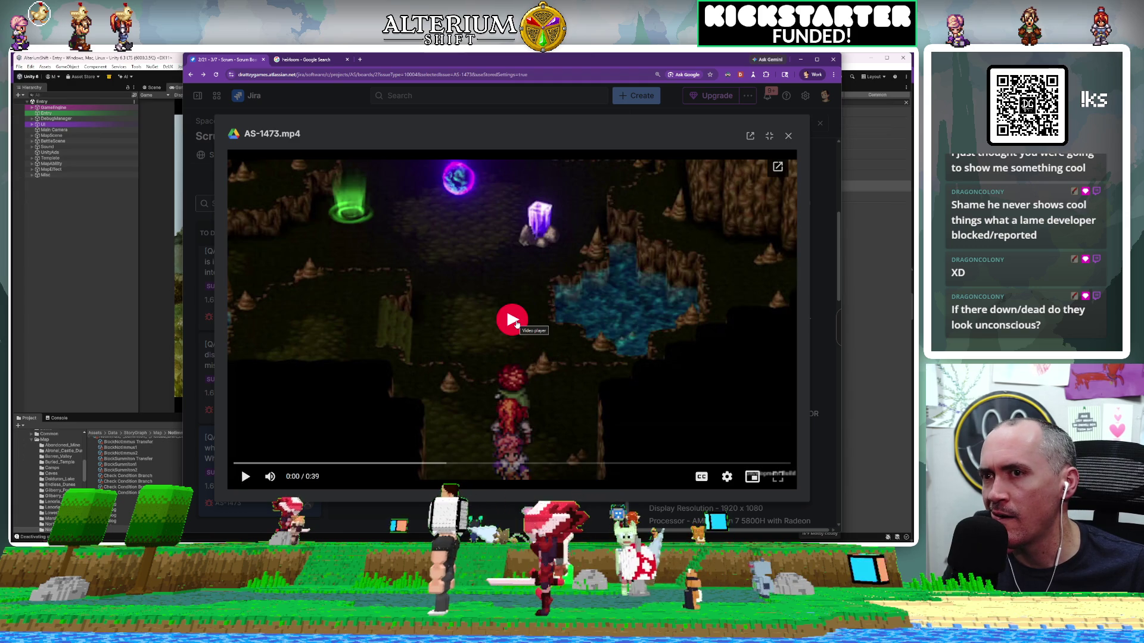
pyautogui.click(510, 321)
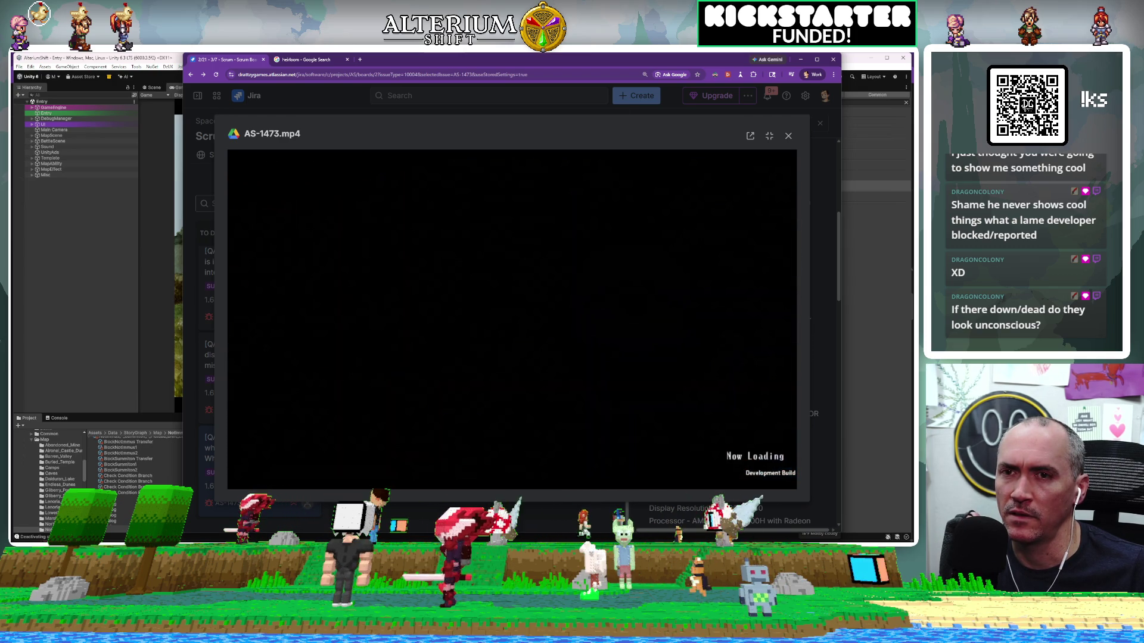
pyautogui.click(790, 137)
pyautogui.click(115, 241)
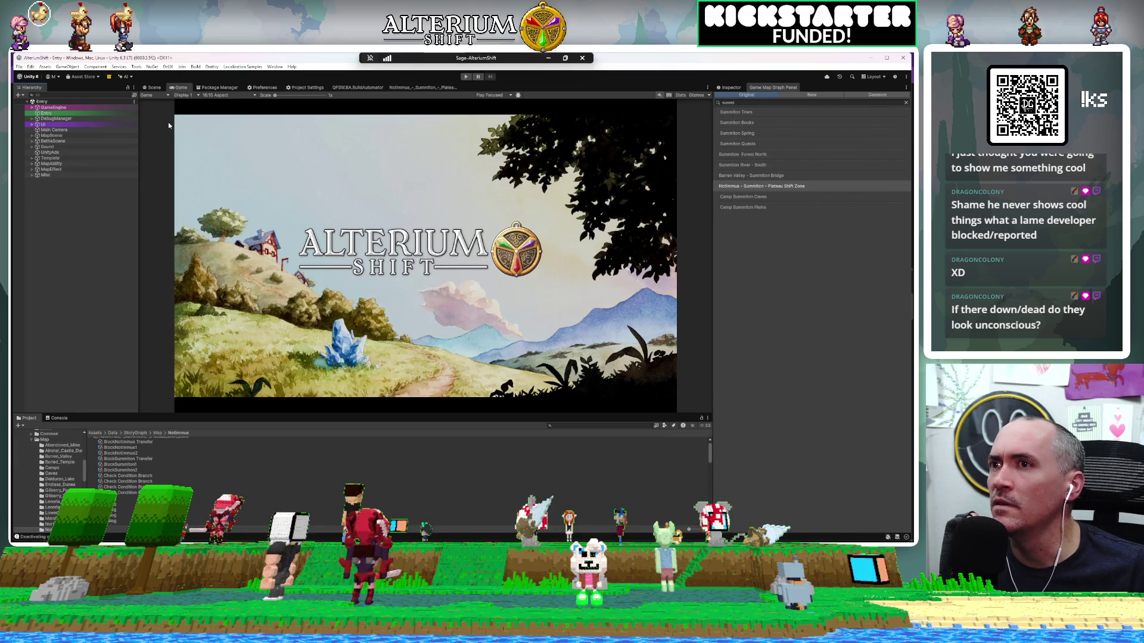
# Step: Enter Play mode and load the Auto Barren Valley - Endless Dunes - Shift Node save
pyautogui.click(466, 77)
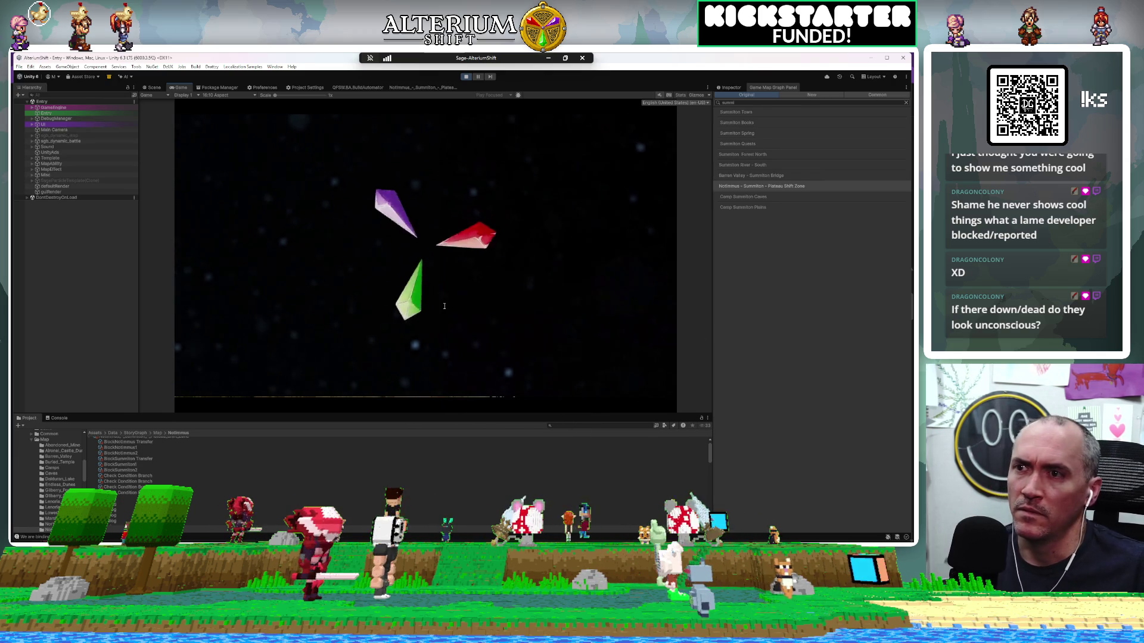
pyautogui.press('Return')
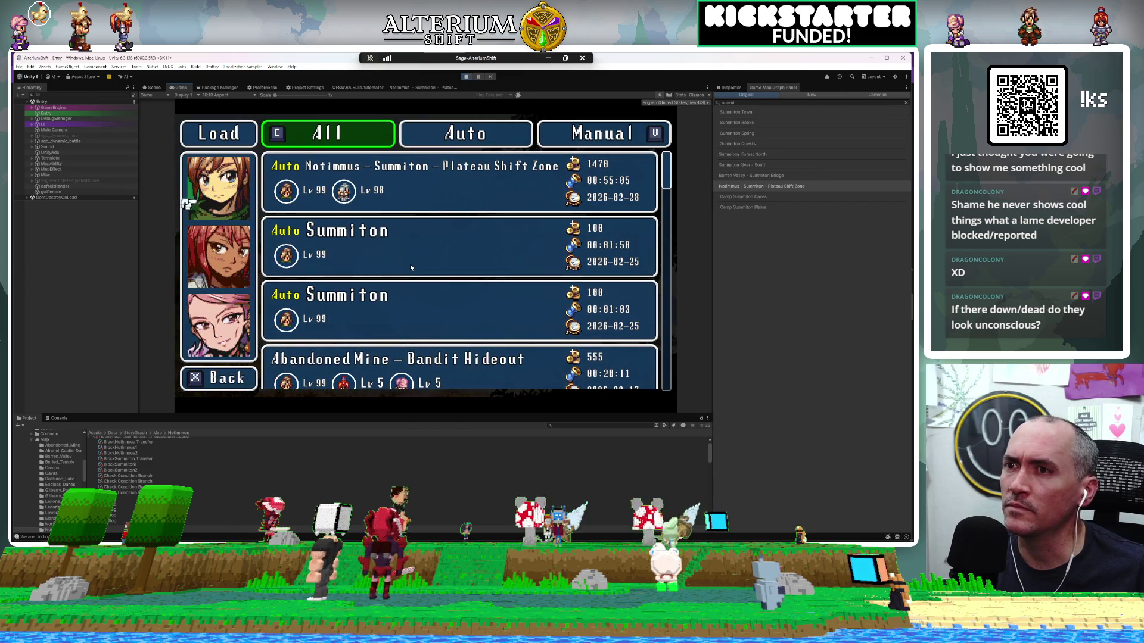
pyautogui.press('Down')
pyautogui.press('Down')
pyautogui.press('Down')
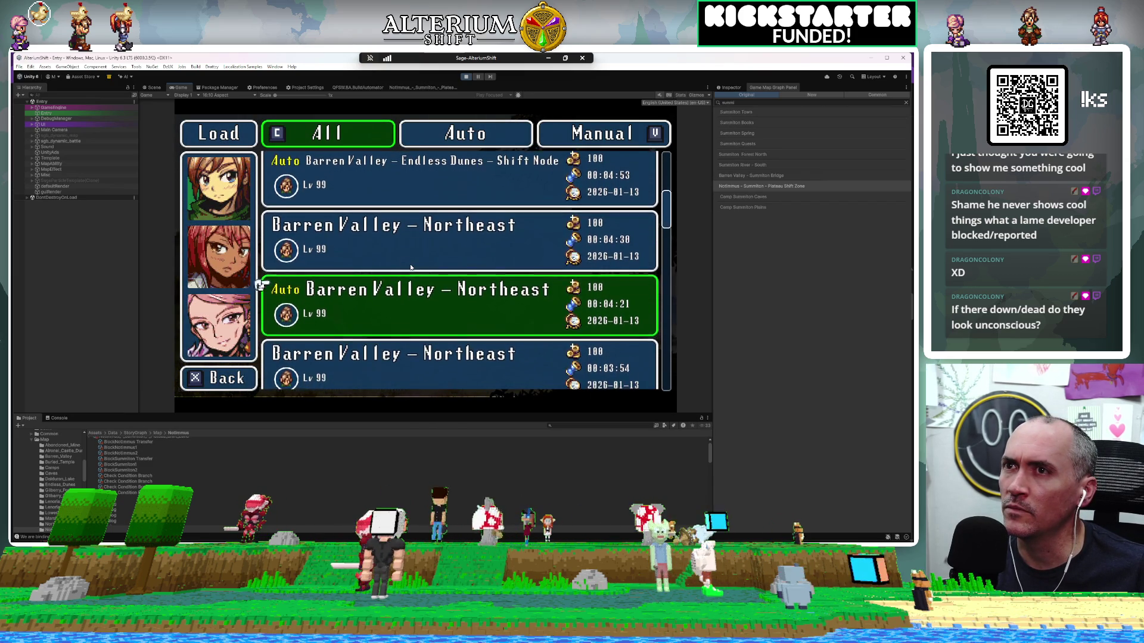
pyautogui.press('Up')
pyautogui.press('Up')
pyautogui.press('Return')
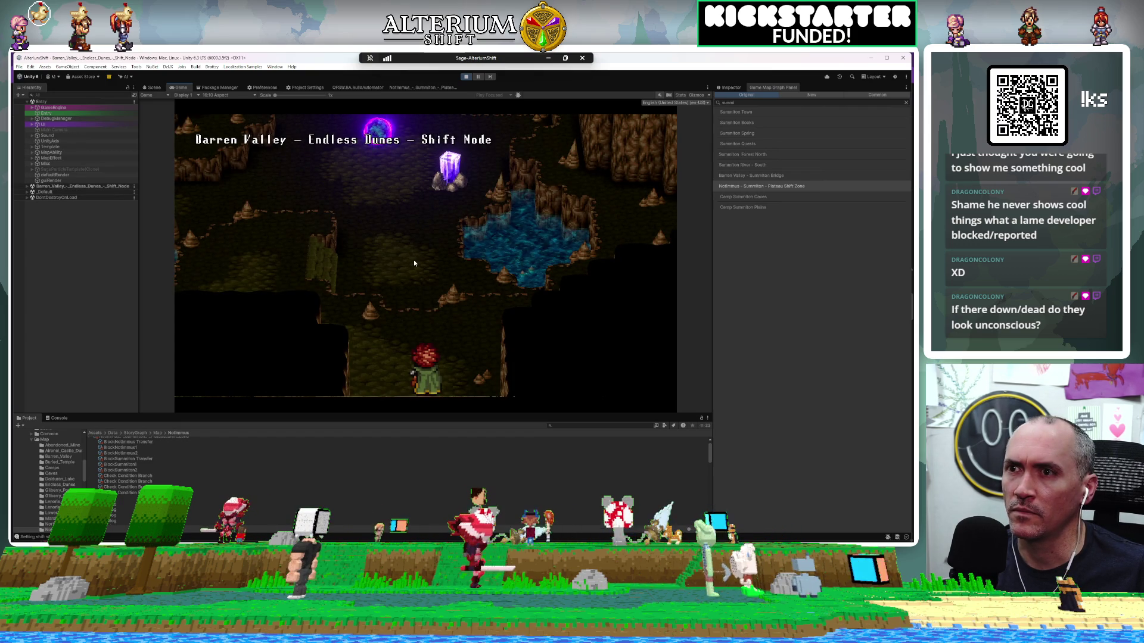
# Step: Walk the player out through the bottom exit and open the in-game debug console
pyautogui.press('Up')
pyautogui.press('Down')
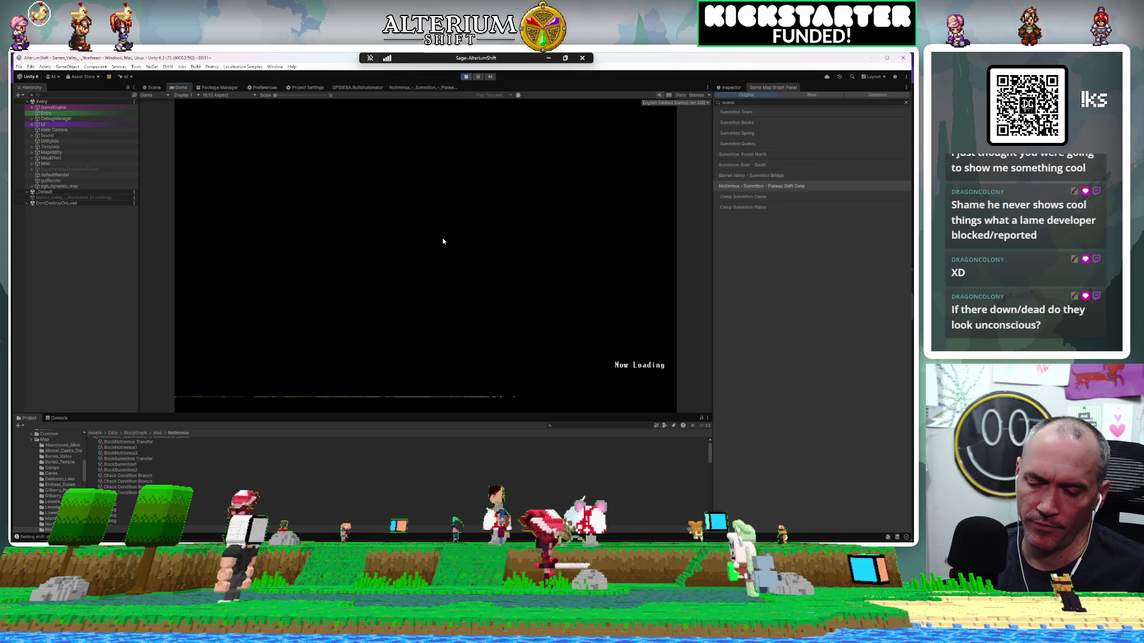
pyautogui.press('`')
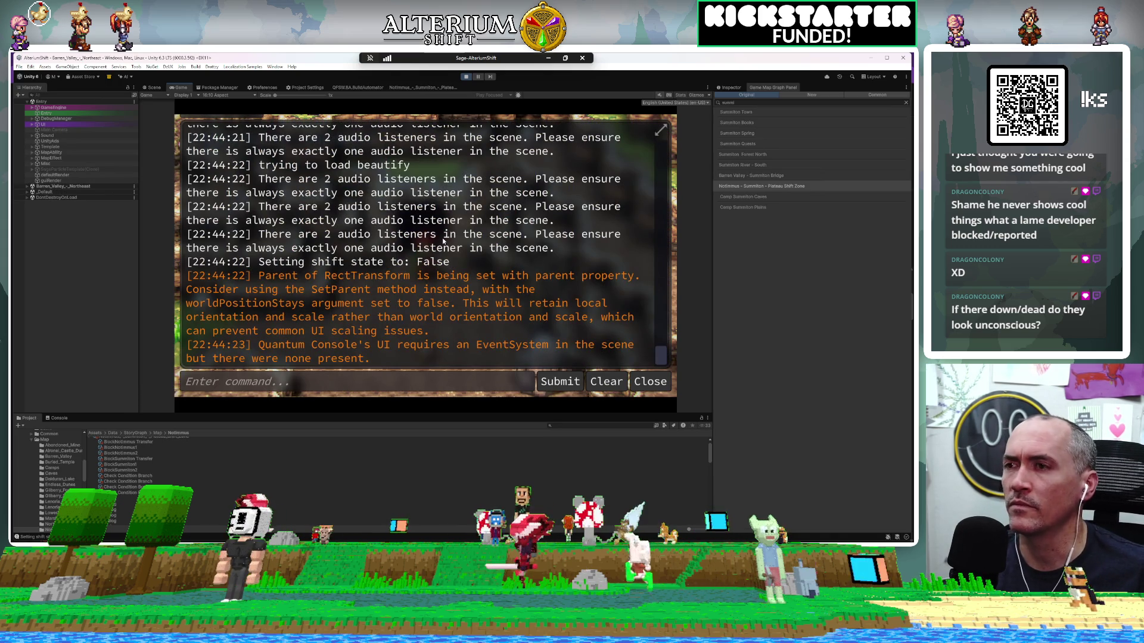
# Step: Run the give-all-items console command, using autocomplete after correcting a typo
pyautogui.write('/giv')
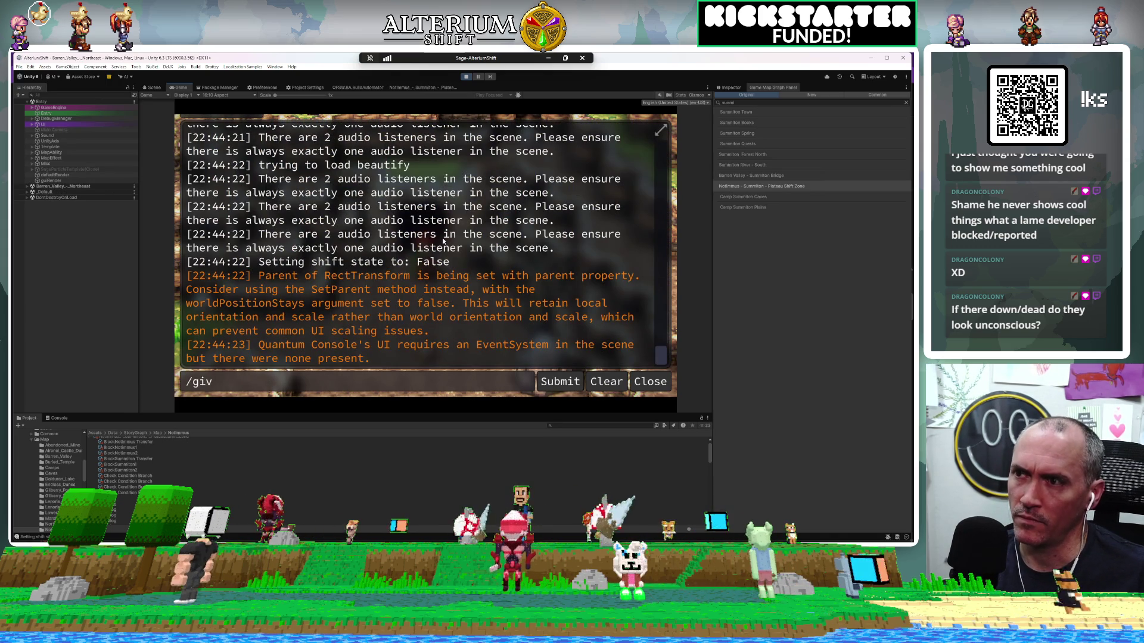
pyautogui.press('BackSpace')
pyautogui.press('BackSpace')
pyautogui.press('BackSpace')
pyautogui.write('gi')
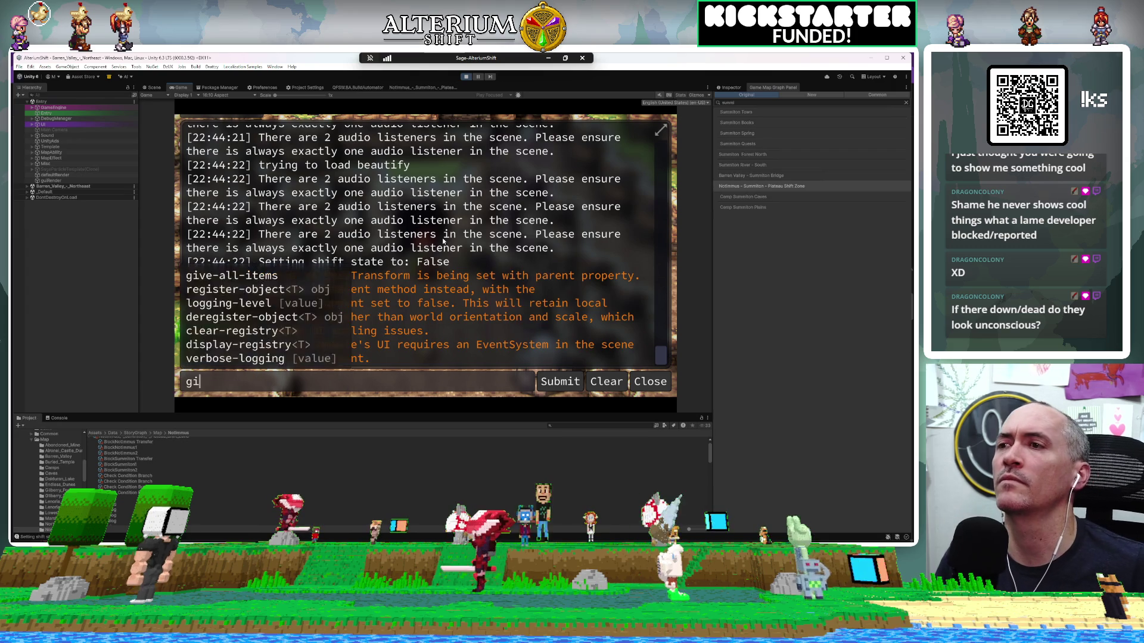
pyautogui.press('Tab')
pyautogui.press('Return')
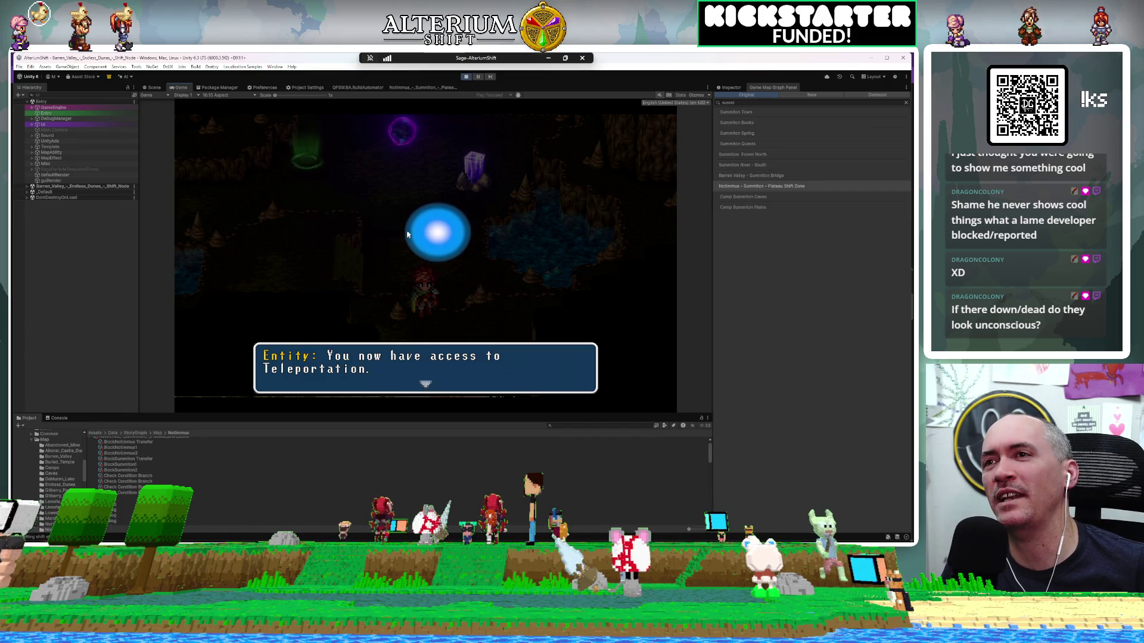
# Step: Close the Teleportation tip, walk the hero around the cave, then bring up the pause menu
pyautogui.click(423, 260)
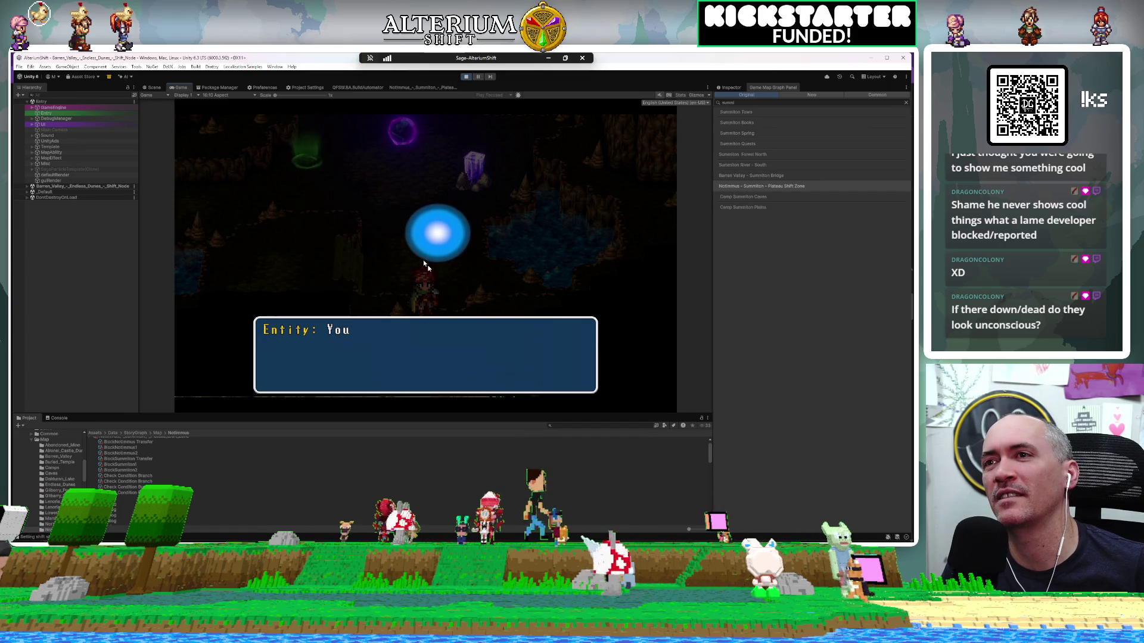
pyautogui.click(524, 295)
pyautogui.press('Left')
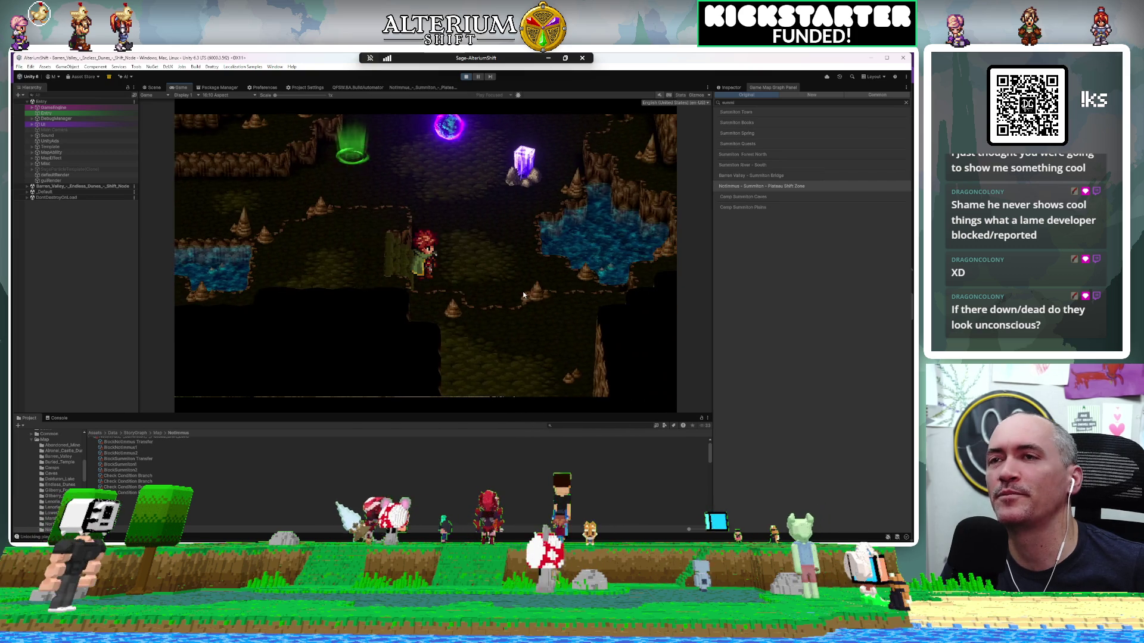
pyautogui.press('Right')
pyautogui.press('Up')
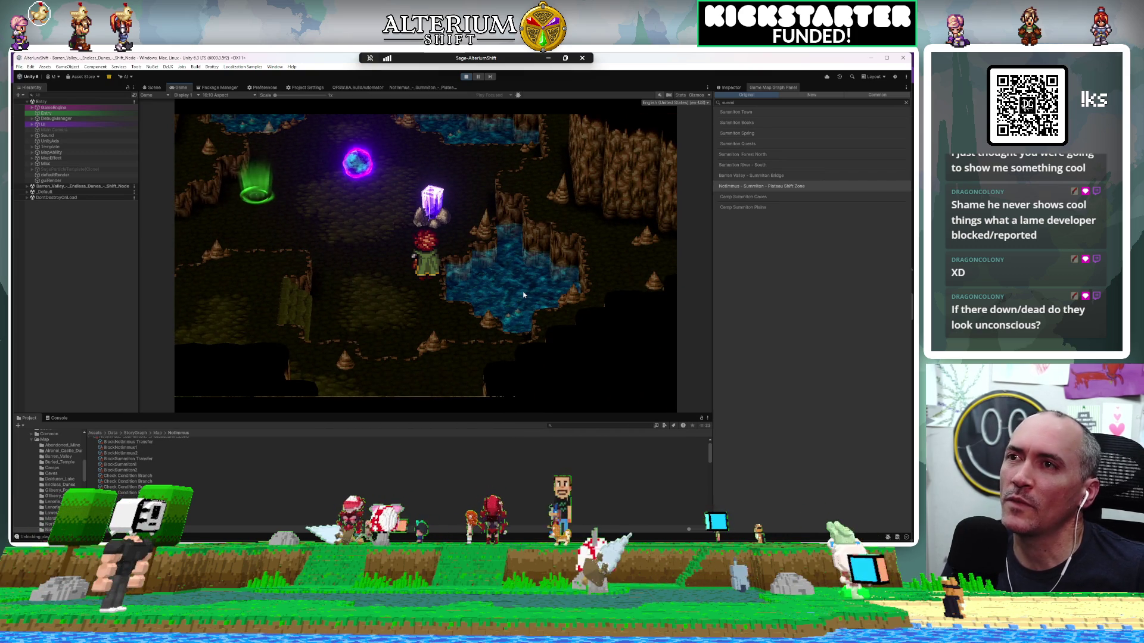
pyautogui.press('Down')
pyautogui.press('Left')
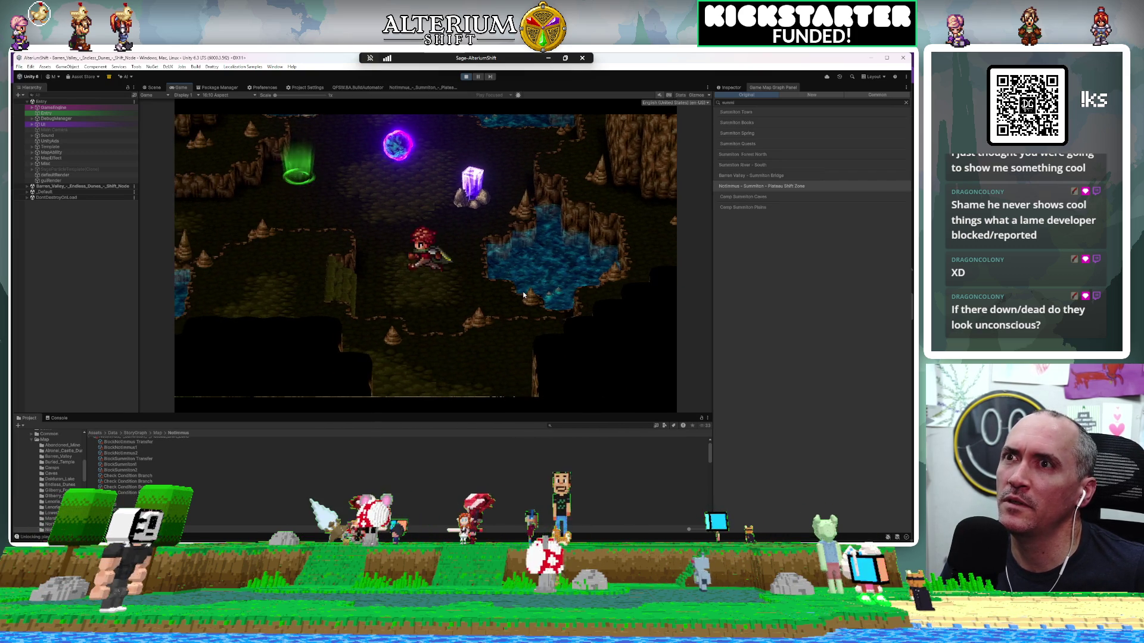
pyautogui.press('Escape')
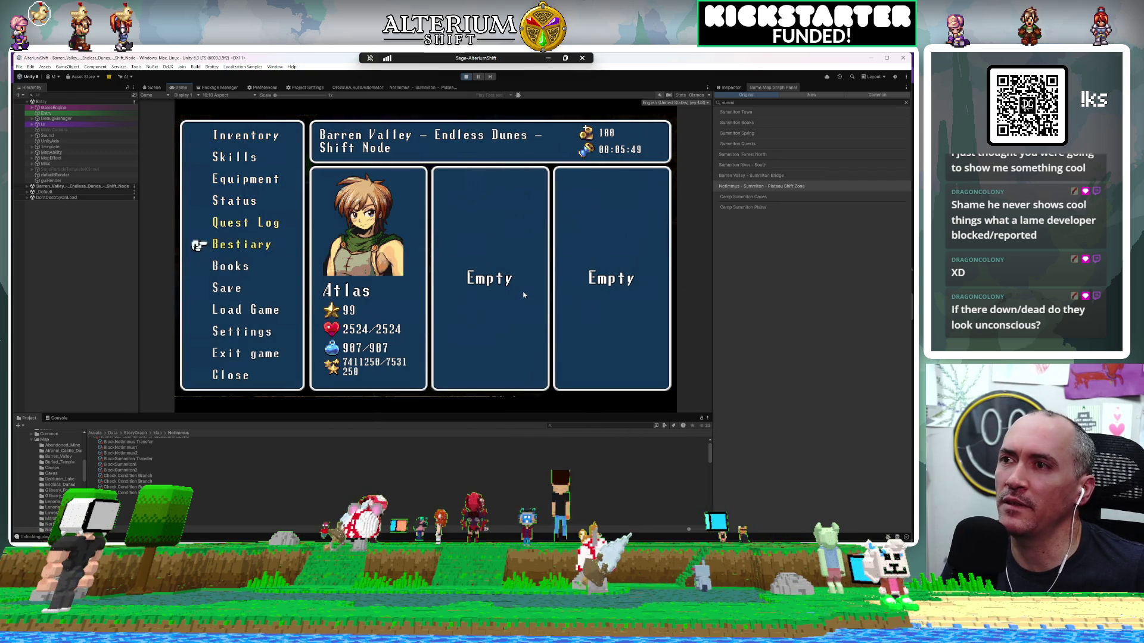
# Step: Save the game, confirm the Save complete message, and close the save menu
pyautogui.press('Return')
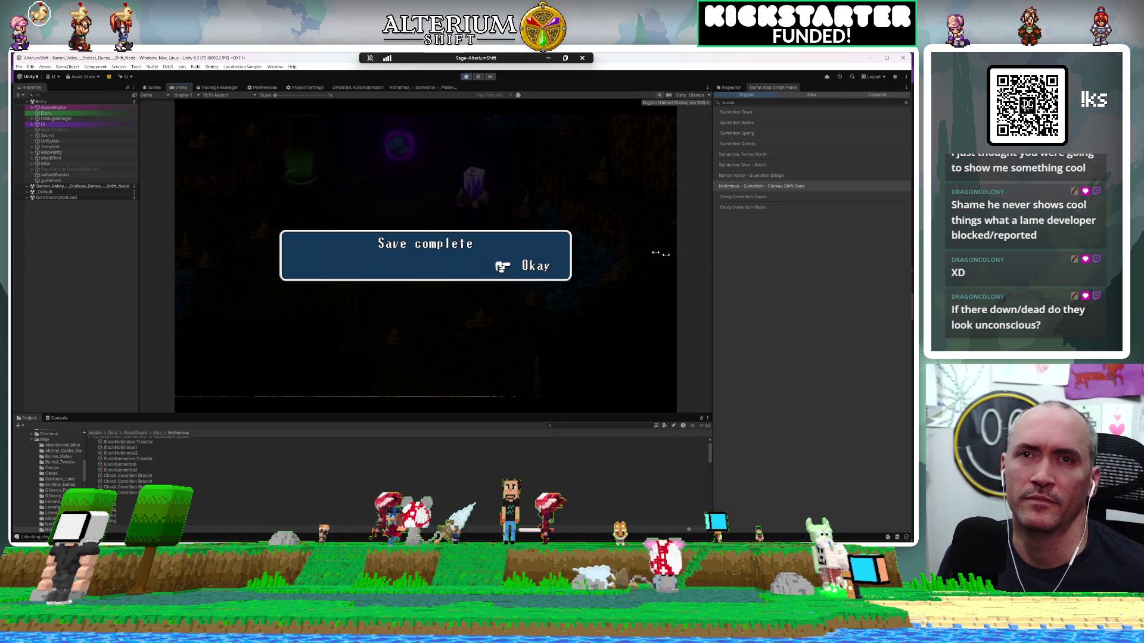
pyautogui.click(498, 273)
pyautogui.press('Escape')
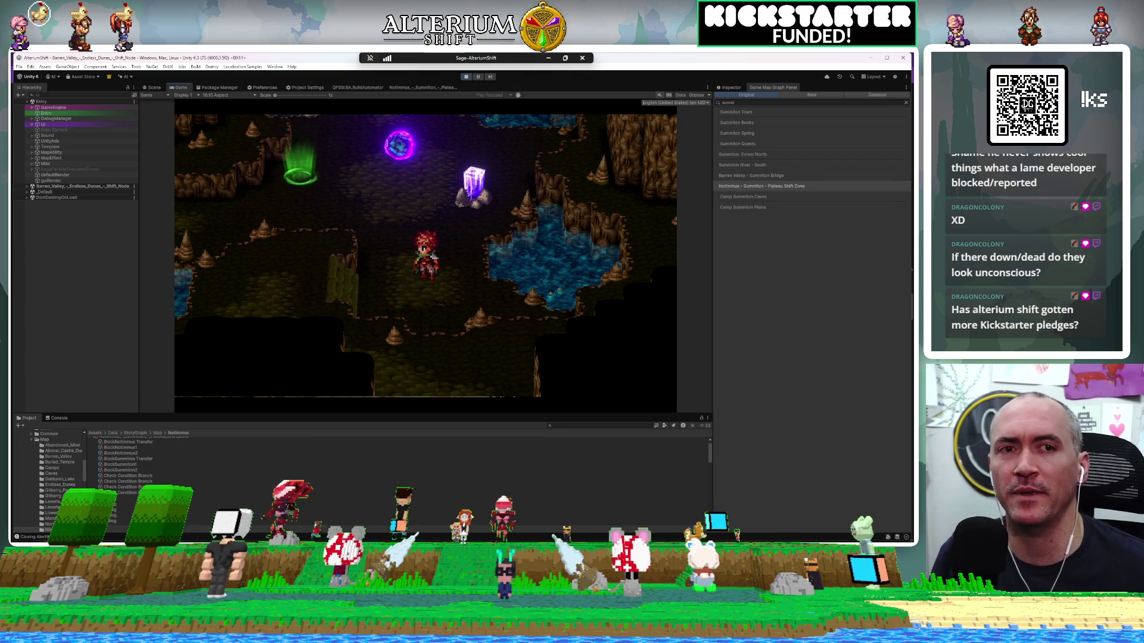
# Step: Walk the hero north through the cave, then stop Play mode
pyautogui.press('Up')
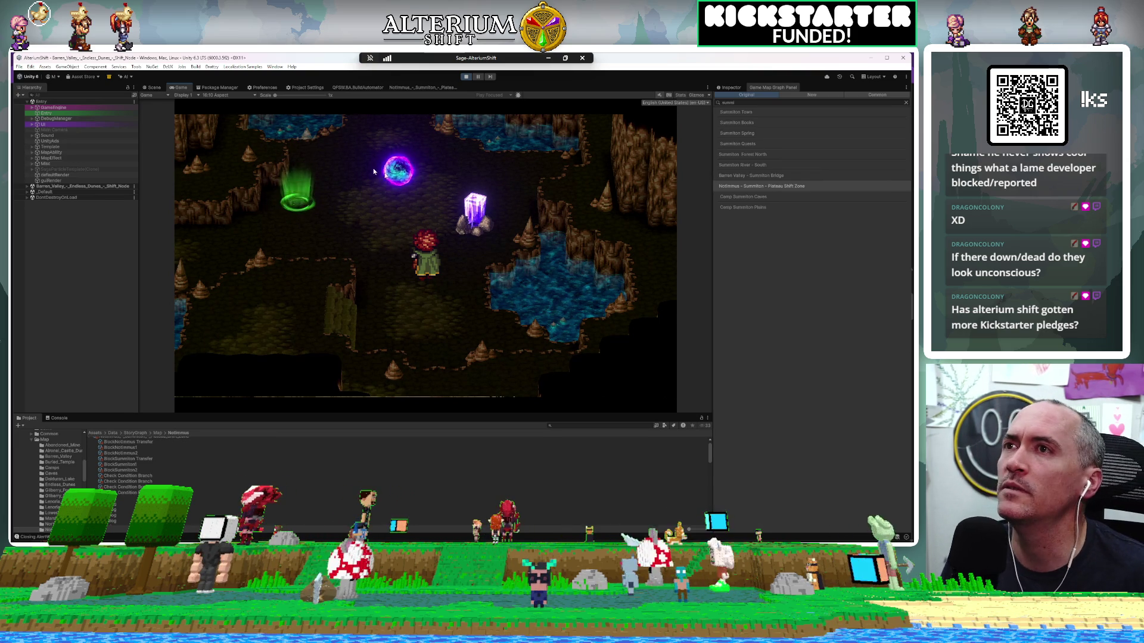
pyautogui.click(464, 76)
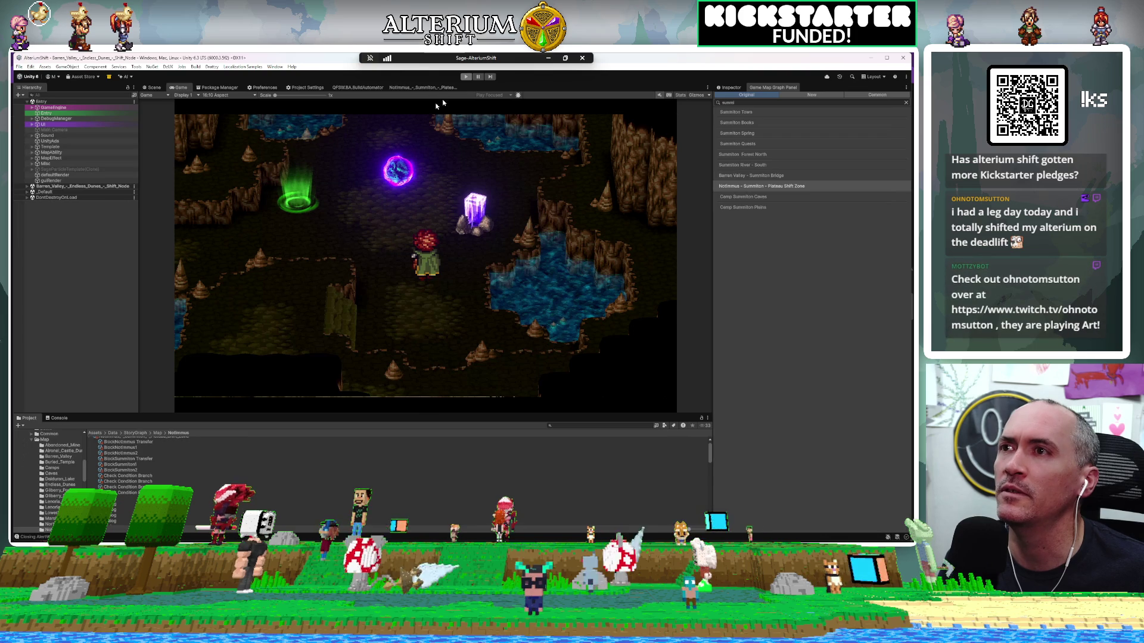
pyautogui.click(756, 103)
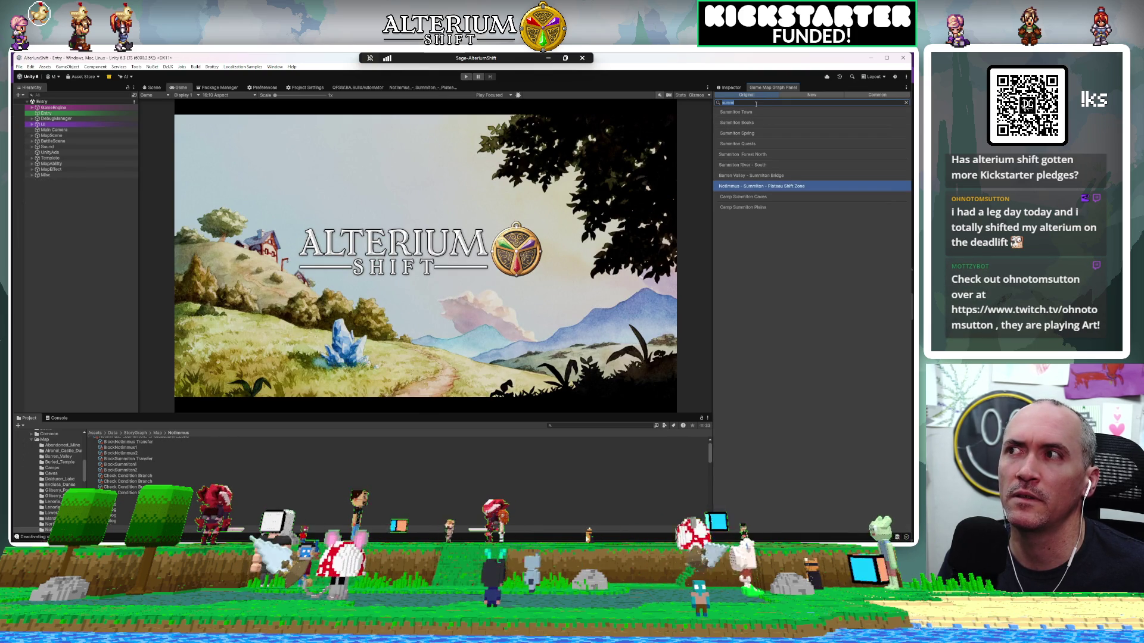
# Step: Search the Game Map Graph Panel for 'barren'
pyautogui.write('barren')
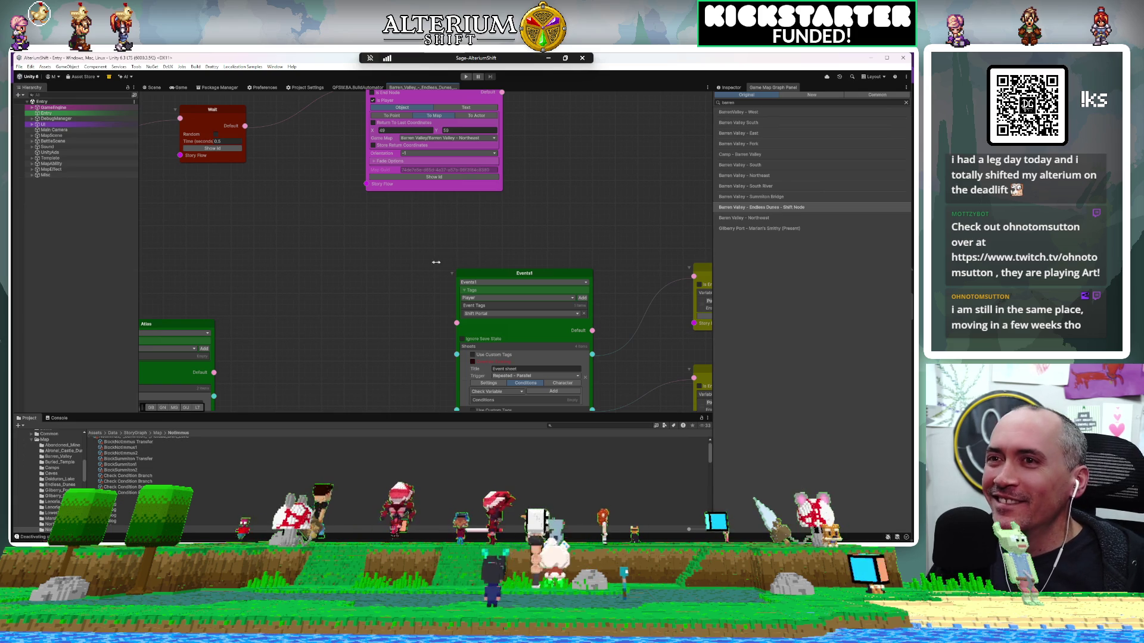
# Step: Zoom around the Endless Dunes Transfer node, then filter the map list by 'tra'
pyautogui.scroll(-8, 320, 241)
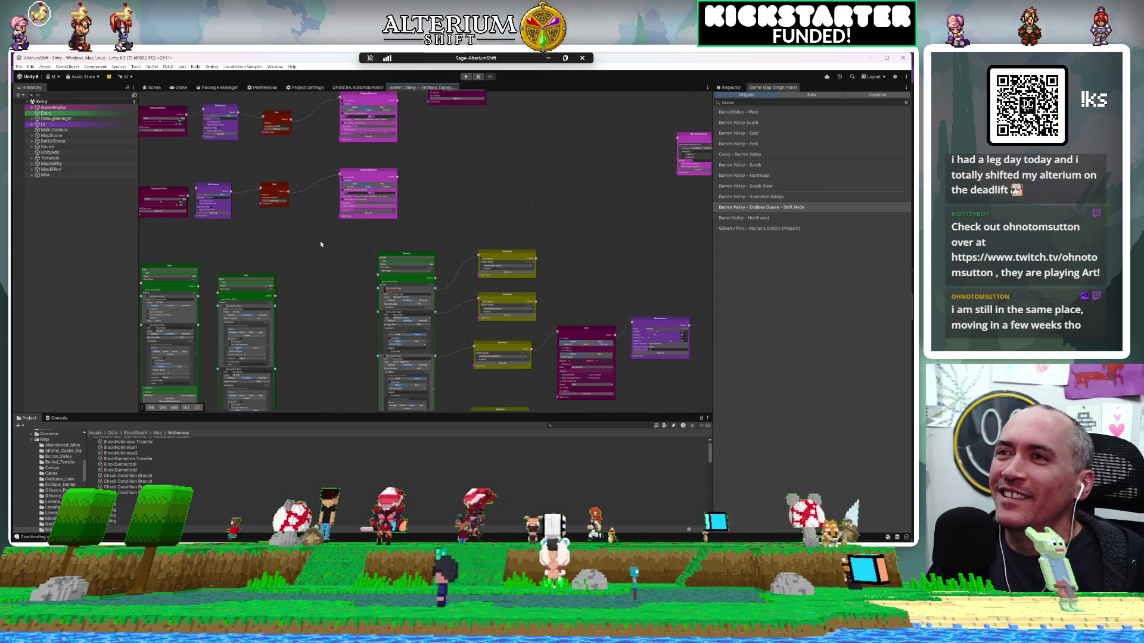
pyautogui.scroll(8, 320, 245)
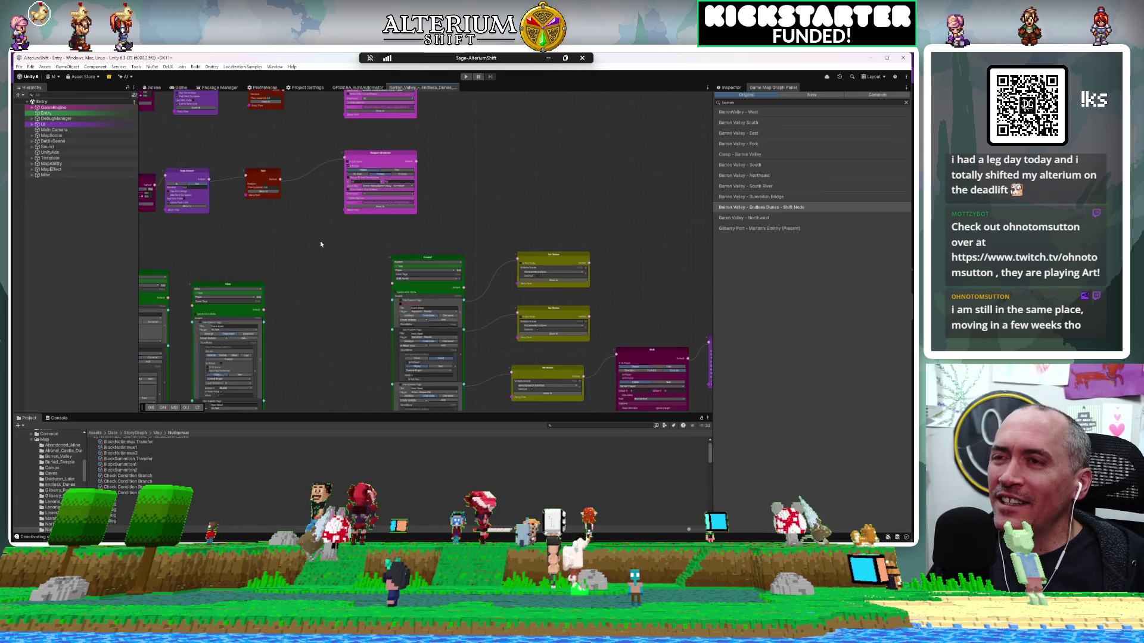
pyautogui.scroll(-5, 321, 245)
pyautogui.scroll(4, 416, 235)
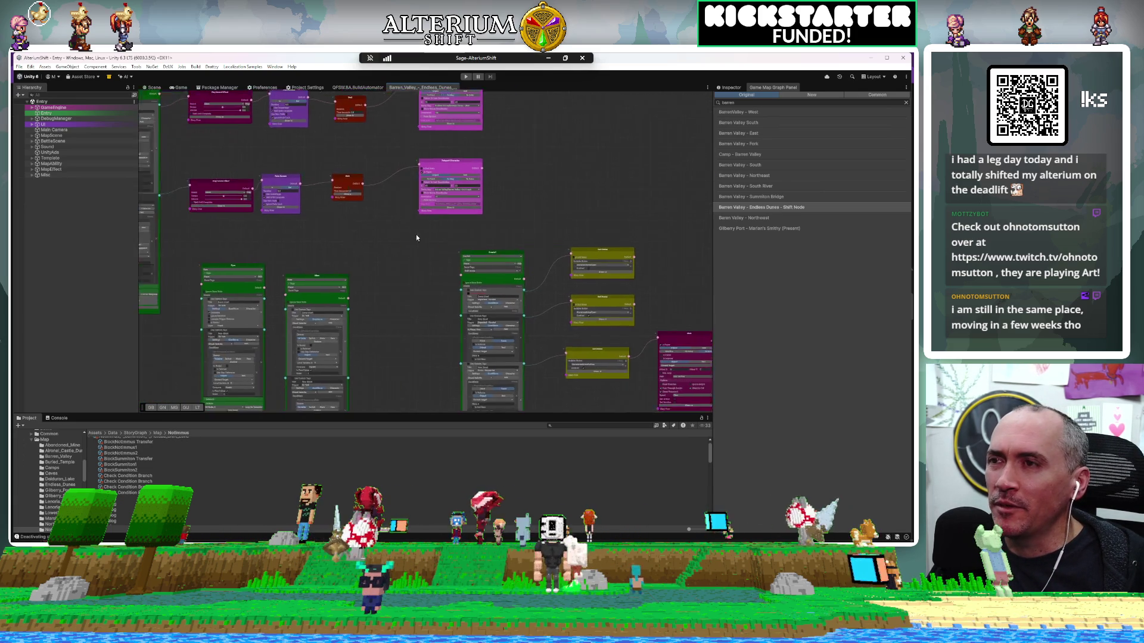
pyautogui.scroll(2, 345, 198)
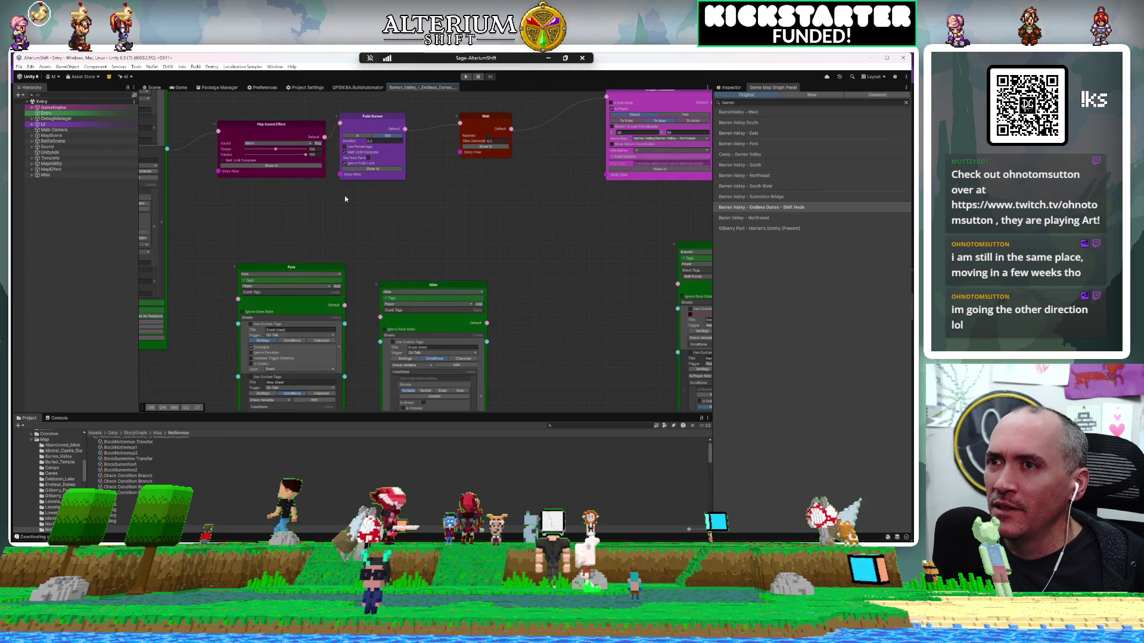
pyautogui.scroll(-2, 345, 199)
pyautogui.scroll(3, 471, 306)
pyautogui.scroll(2, 472, 306)
pyautogui.scroll(-2, 522, 322)
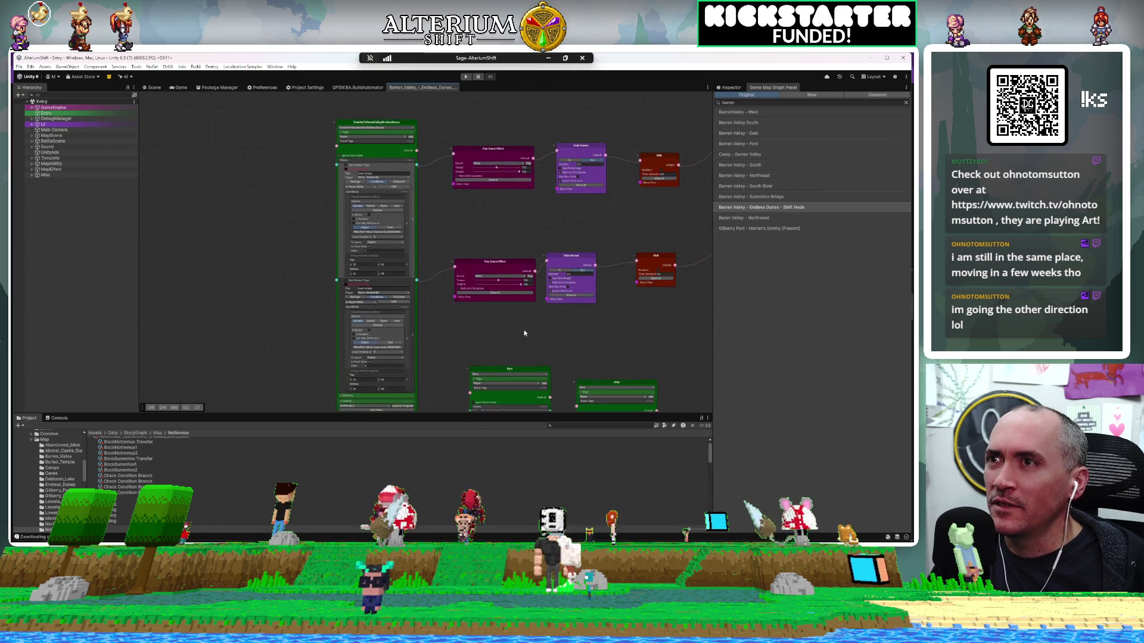
pyautogui.scroll(3, 384, 167)
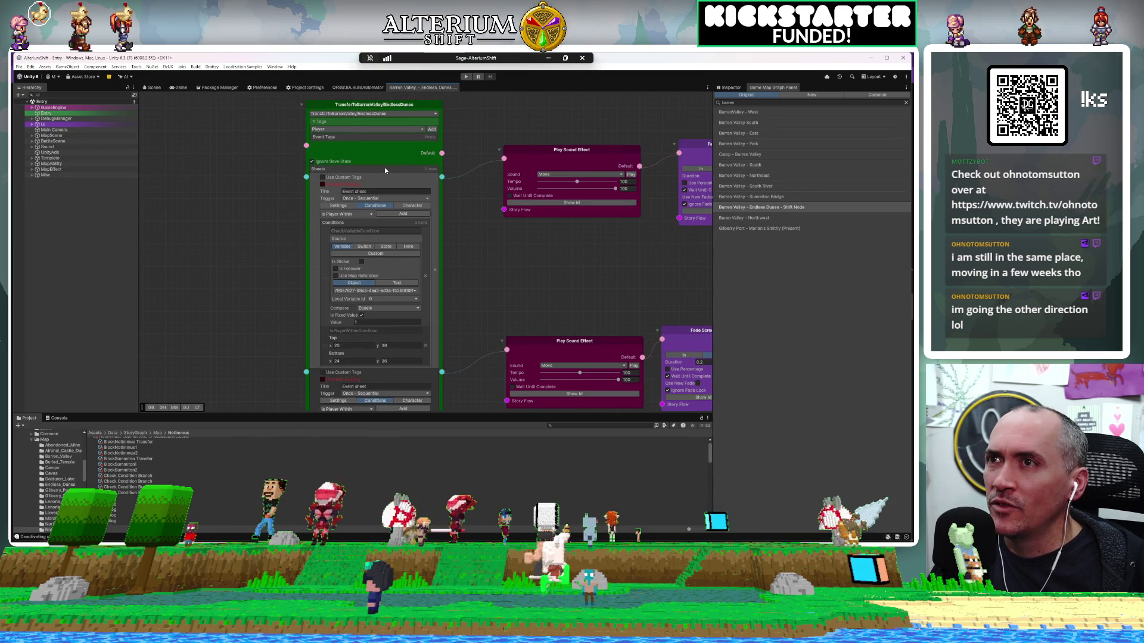
pyautogui.doubleClick(741, 102)
pyautogui.write('tra')
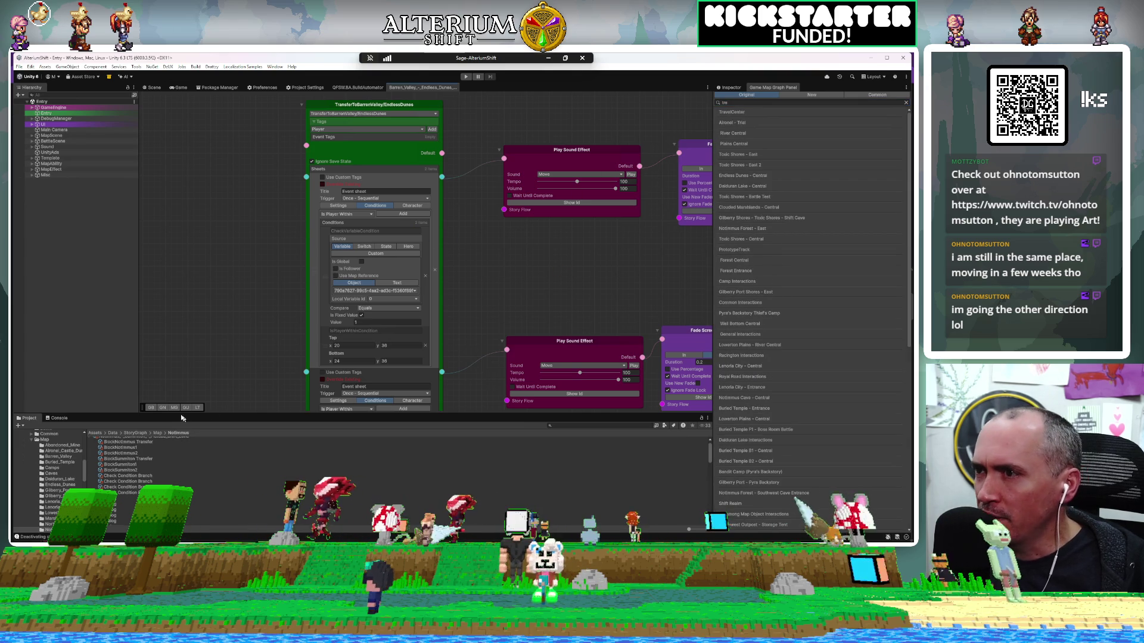
# Step: Search the graph's nodes for 'travel' in the graph navigator
pyautogui.click(163, 408)
pyautogui.click(628, 155)
pyautogui.write('travel')
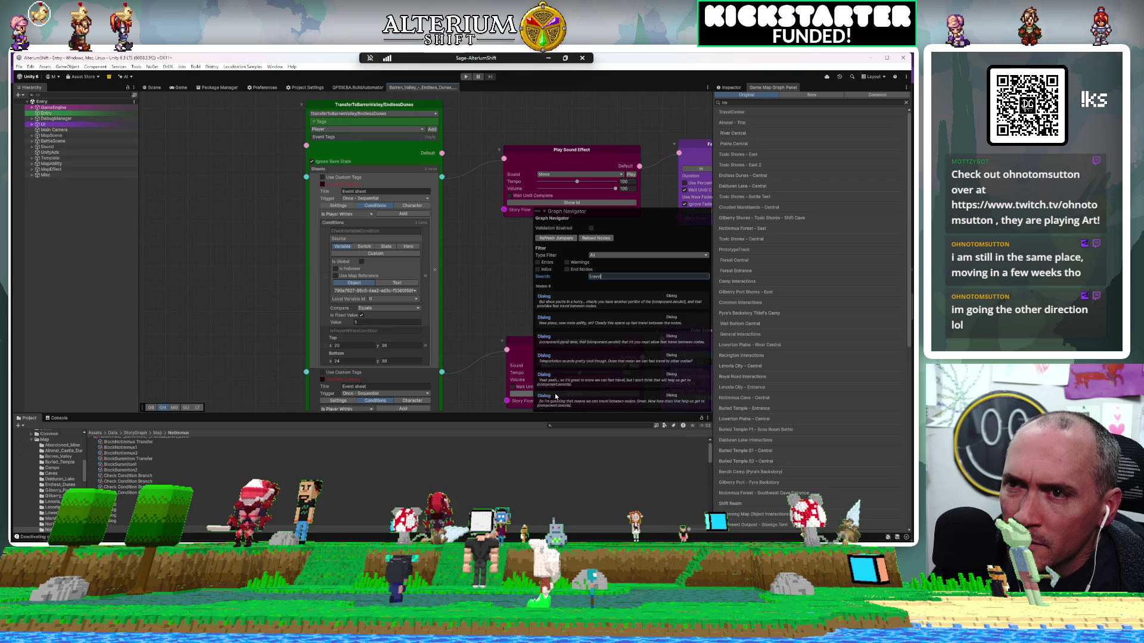
pyautogui.scroll(-1, 502, 239)
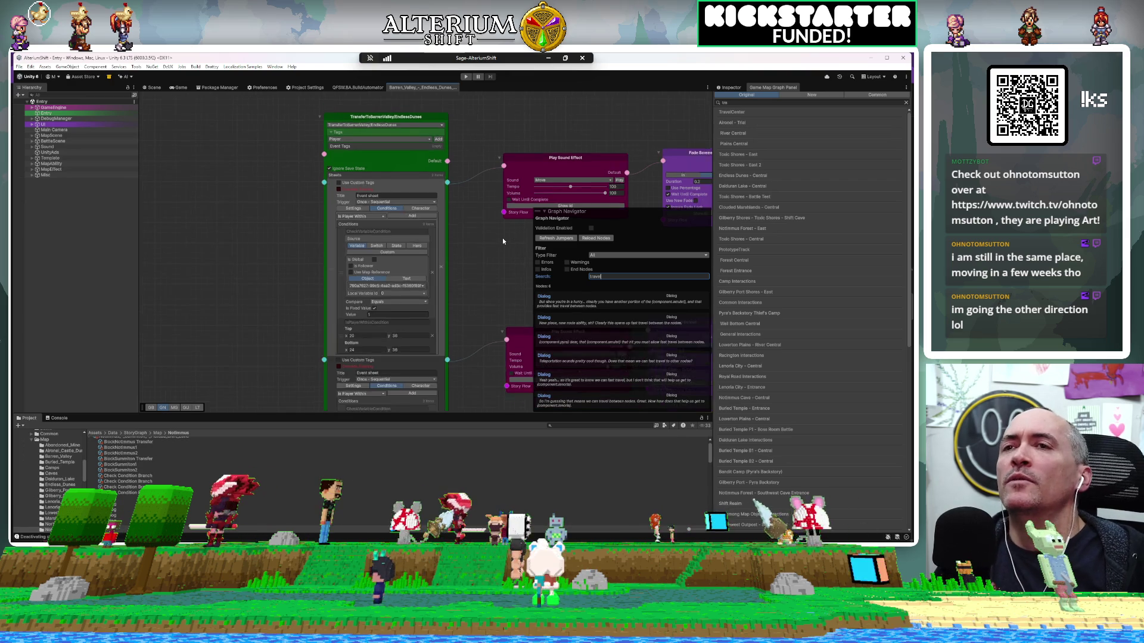
pyautogui.scroll(-4, 503, 238)
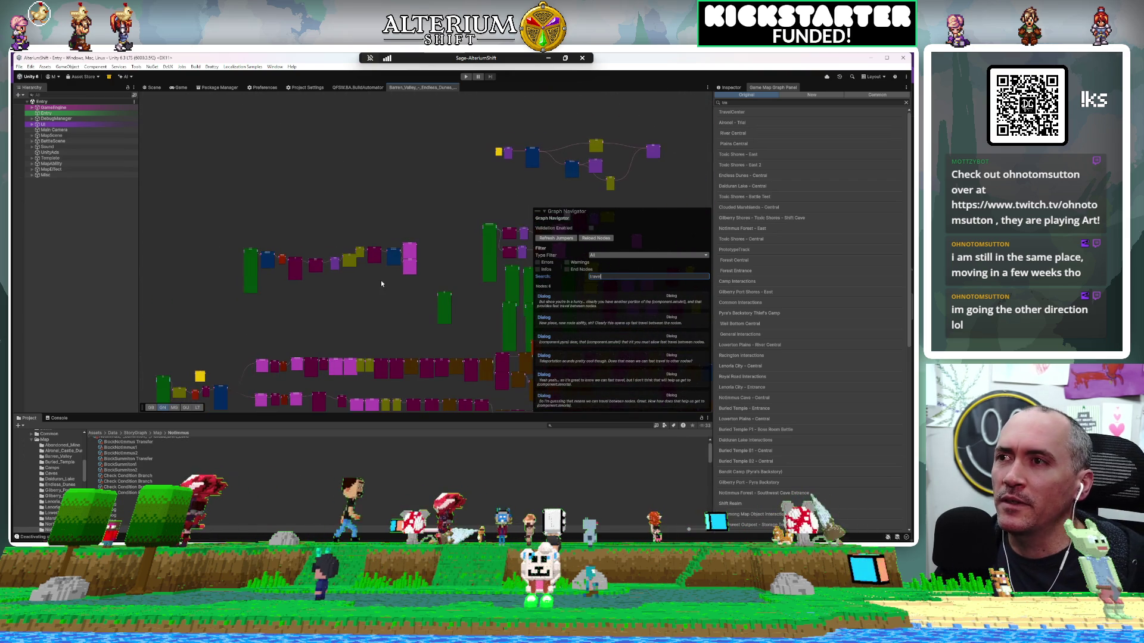
# Step: Pan and zoom the graph until the TeleportLocation node and Check Condition Branch show
pyautogui.moveTo(381, 283)
pyautogui.mouseDown()
pyautogui.moveTo(300, 173)
pyautogui.moveTo(250, 158)
pyautogui.moveTo(226, 207)
pyautogui.moveTo(233, 221)
pyautogui.moveTo(171, 224)
pyautogui.mouseUp()
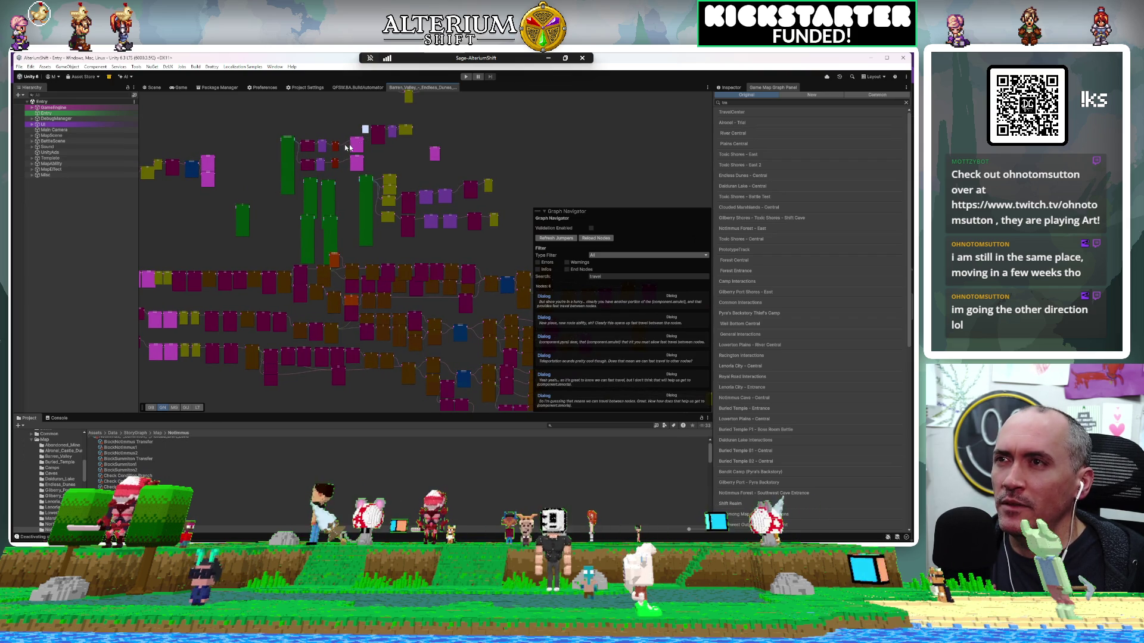
pyautogui.scroll(5, 358, 146)
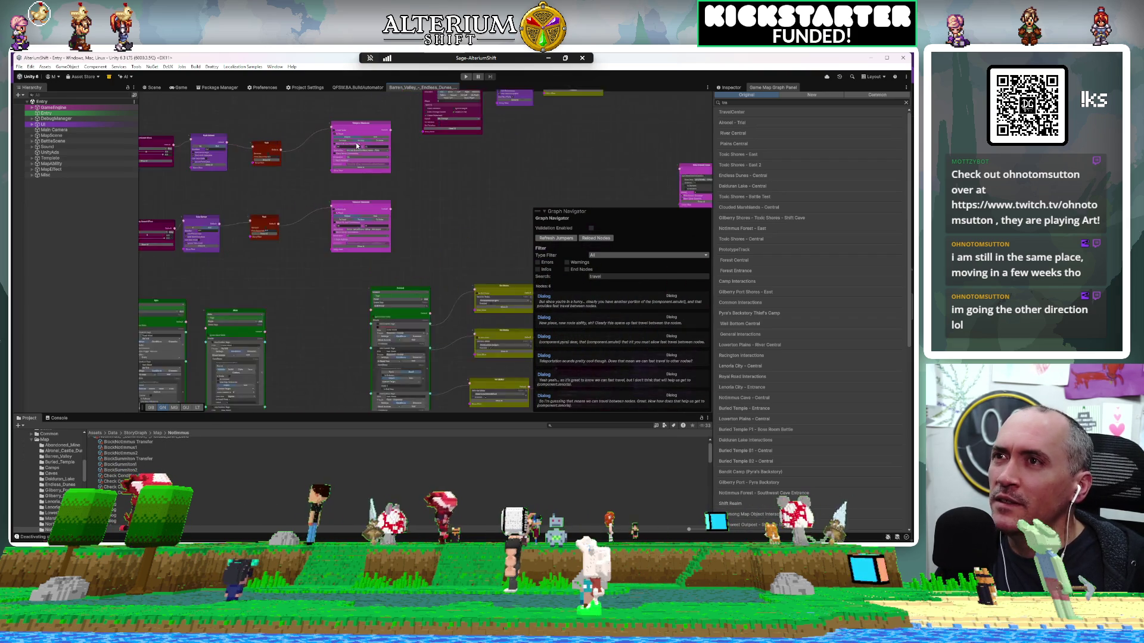
pyautogui.scroll(5, 356, 146)
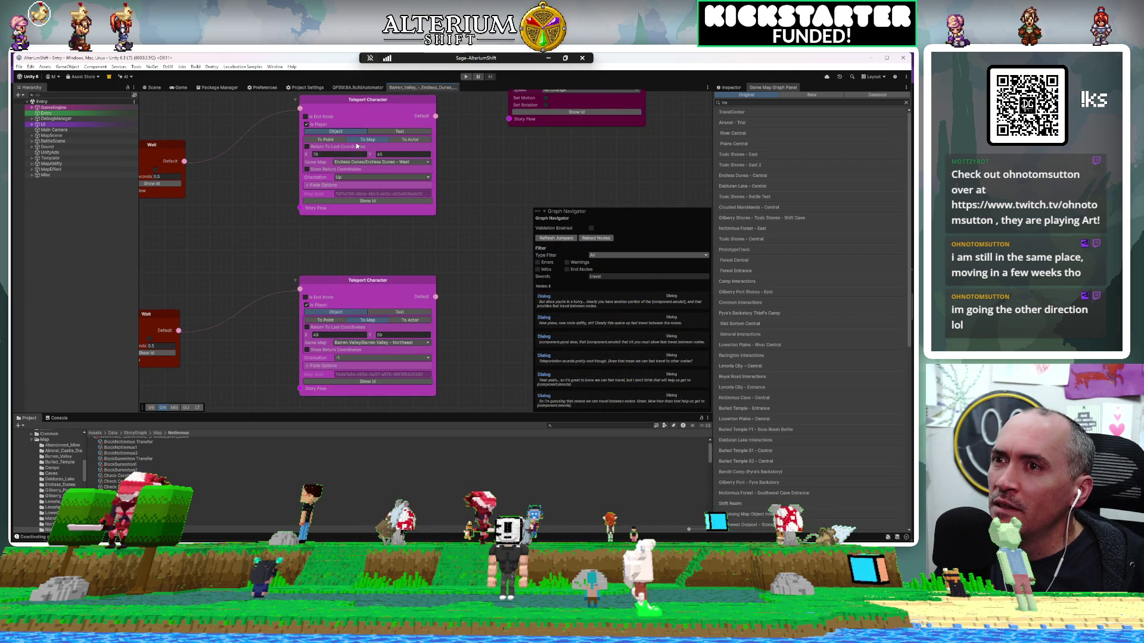
pyautogui.scroll(-10, 356, 146)
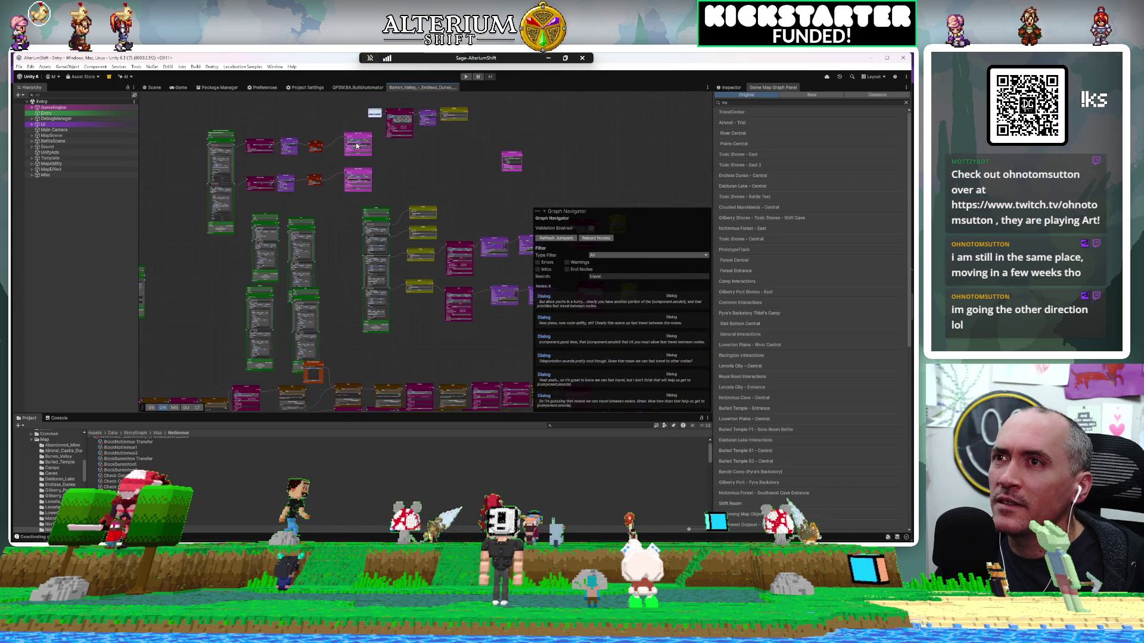
pyautogui.scroll(-3, 356, 145)
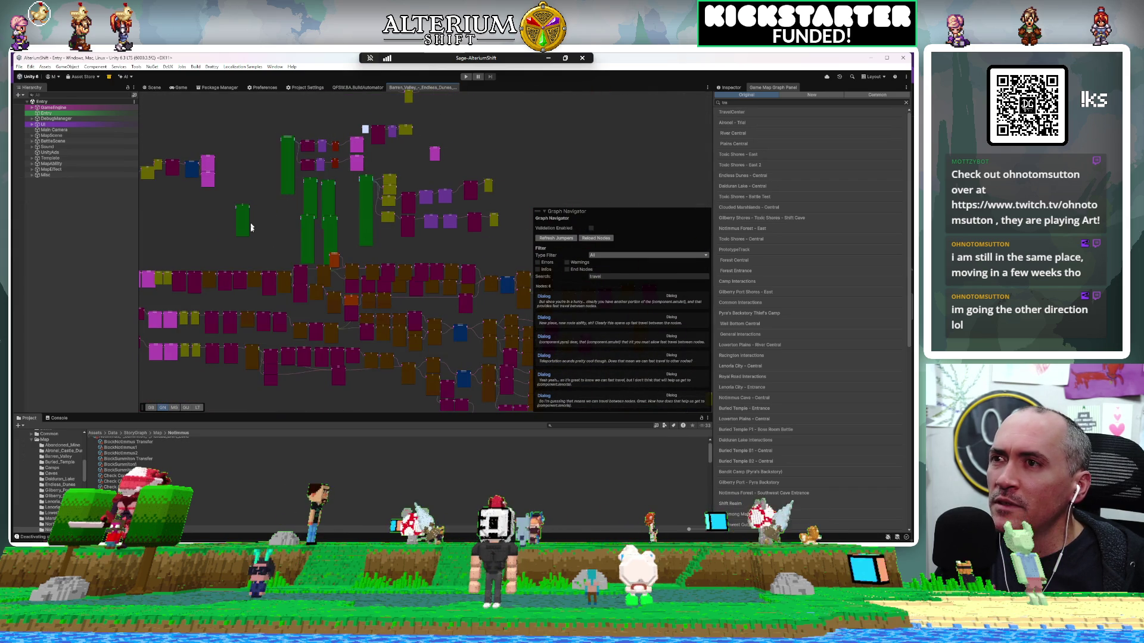
pyautogui.moveTo(228, 236); pyautogui.dragTo(304, 209)
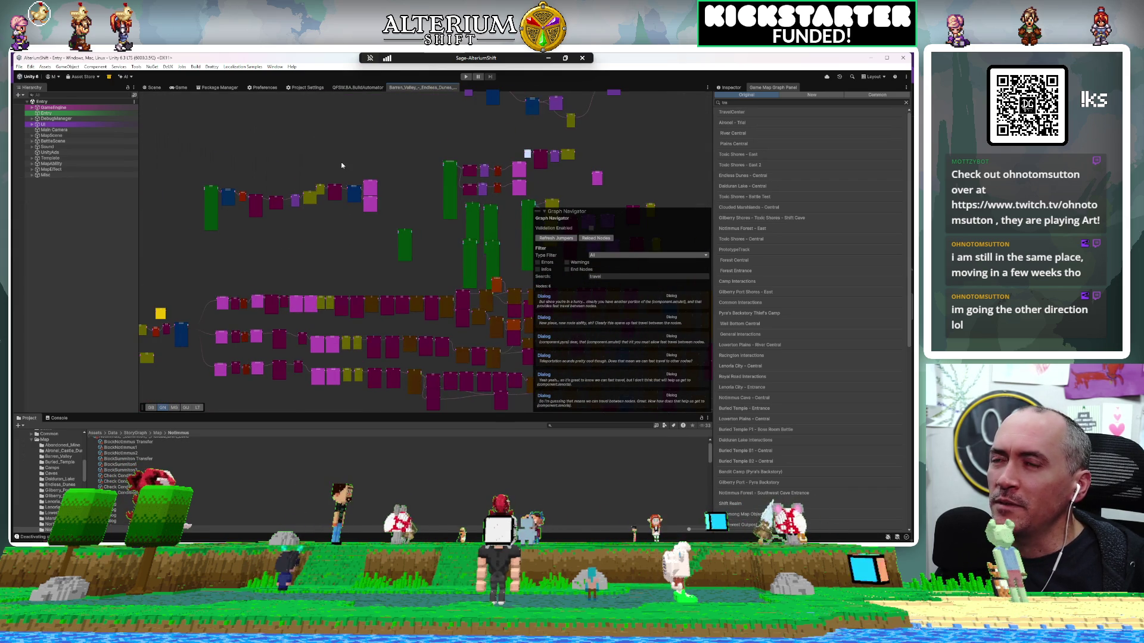
pyautogui.scroll(10, 342, 165)
pyautogui.moveTo(343, 172); pyautogui.dragTo(217, 123)
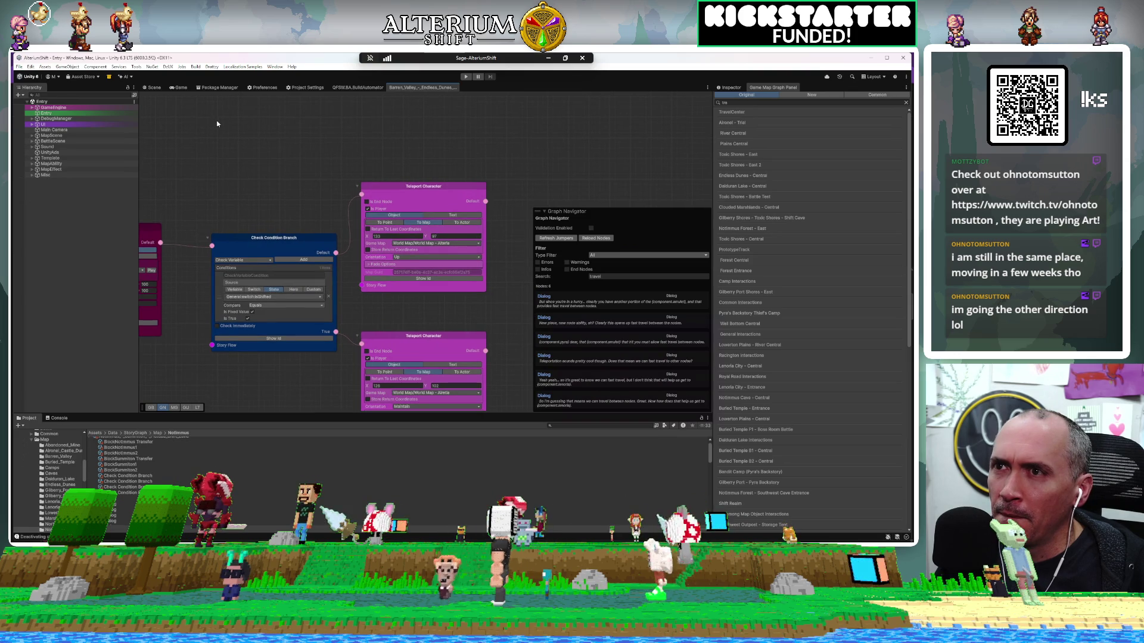
pyautogui.moveTo(311, 151)
pyautogui.mouseDown()
pyautogui.moveTo(434, 159)
pyautogui.moveTo(391, 169)
pyautogui.moveTo(631, 154)
pyautogui.moveTo(544, 178)
pyautogui.moveTo(406, 188)
pyautogui.moveTo(441, 195)
pyautogui.mouseUp()
pyautogui.moveTo(349, 241)
pyautogui.mouseDown()
pyautogui.moveTo(266, 209)
pyautogui.moveTo(245, 161)
pyautogui.moveTo(227, 158)
pyautogui.mouseUp()
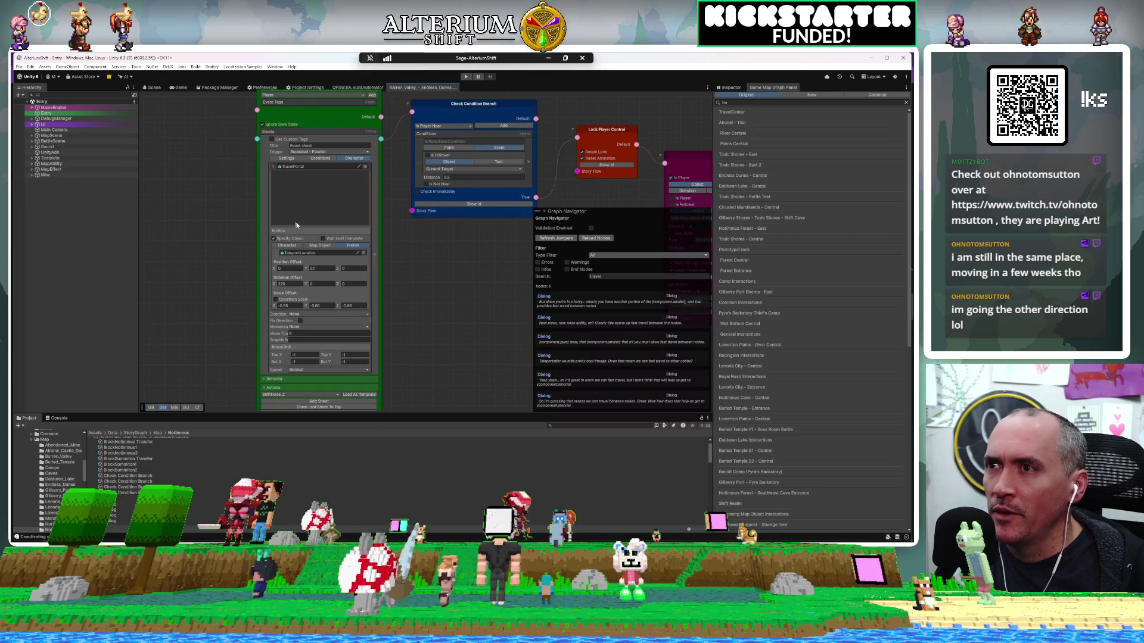
# Step: Set the TeleportLocation node's target object to TravelPortal, then show the Game view
pyautogui.click(364, 253)
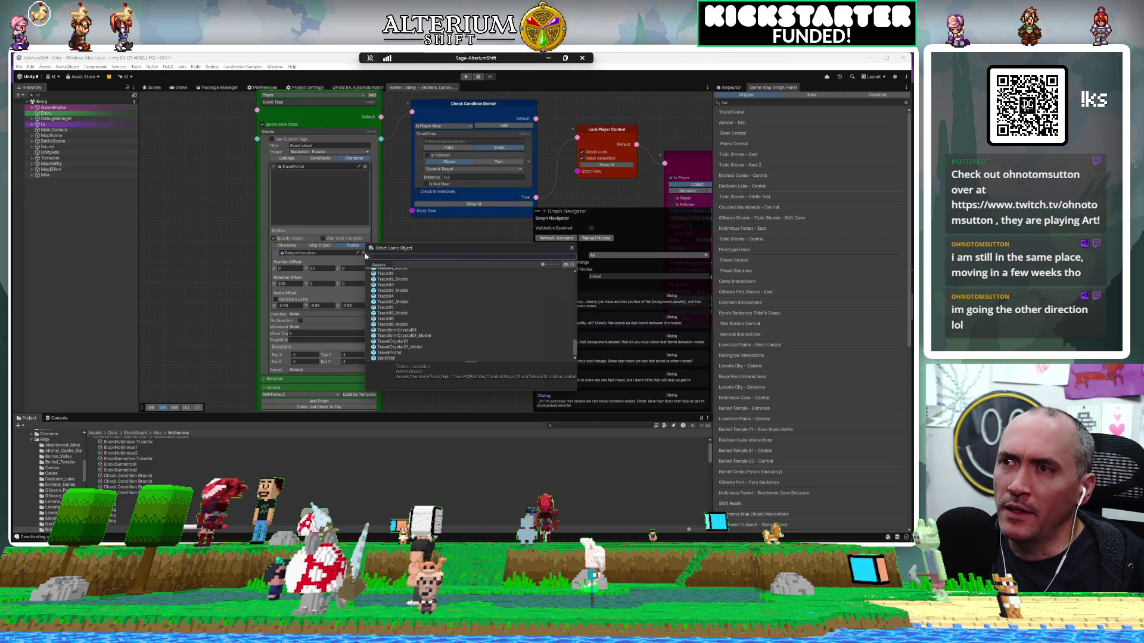
pyautogui.write('travel')
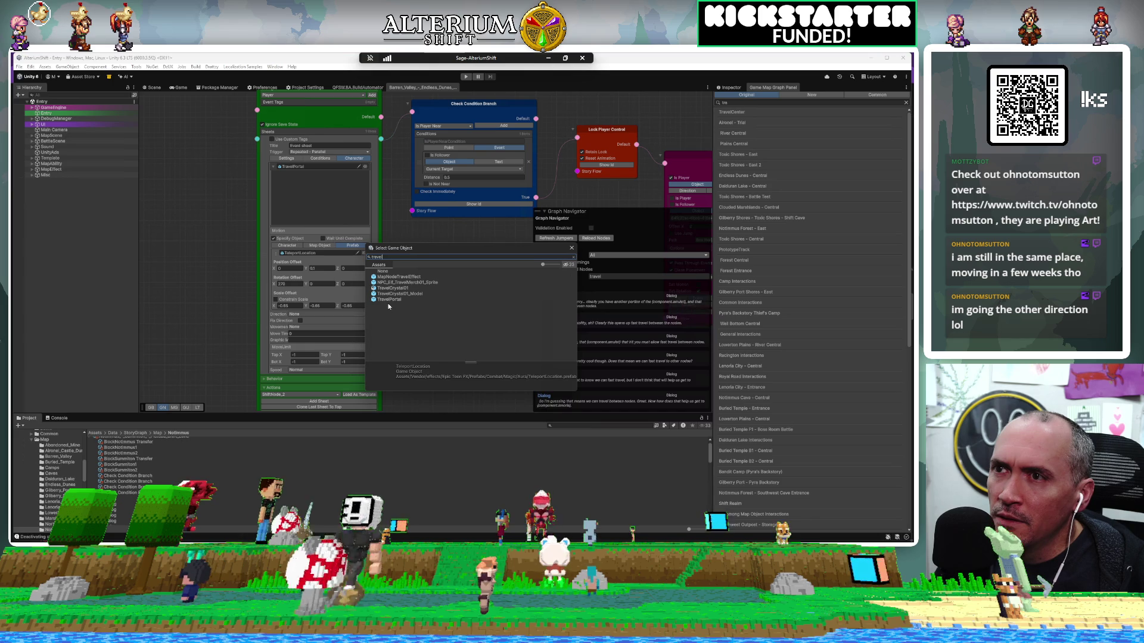
pyautogui.click(389, 300)
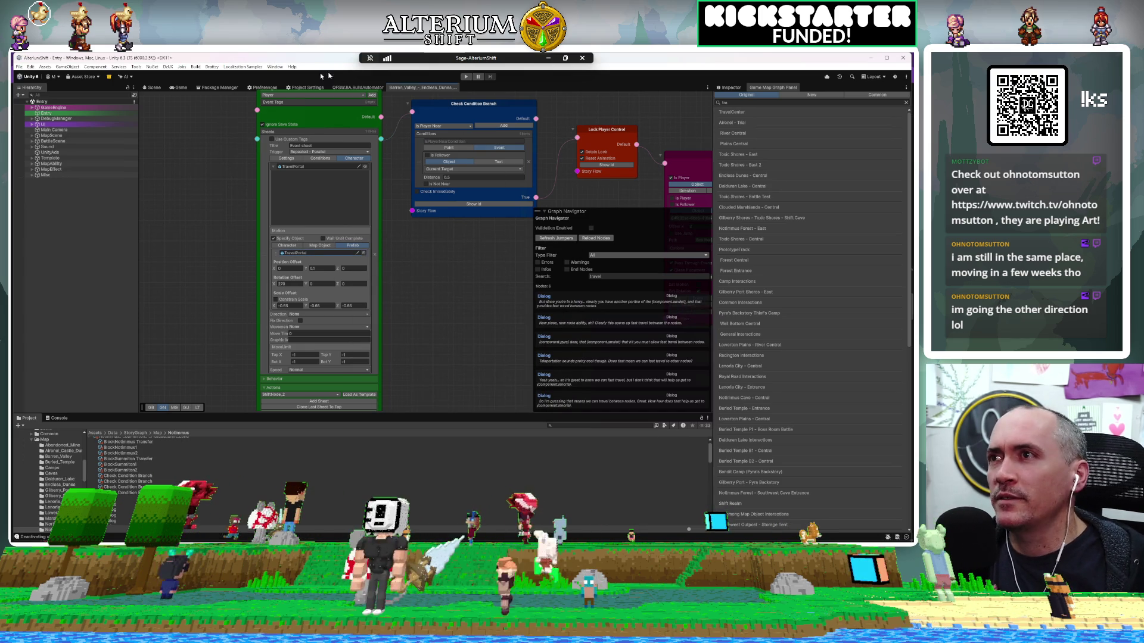
pyautogui.click(181, 88)
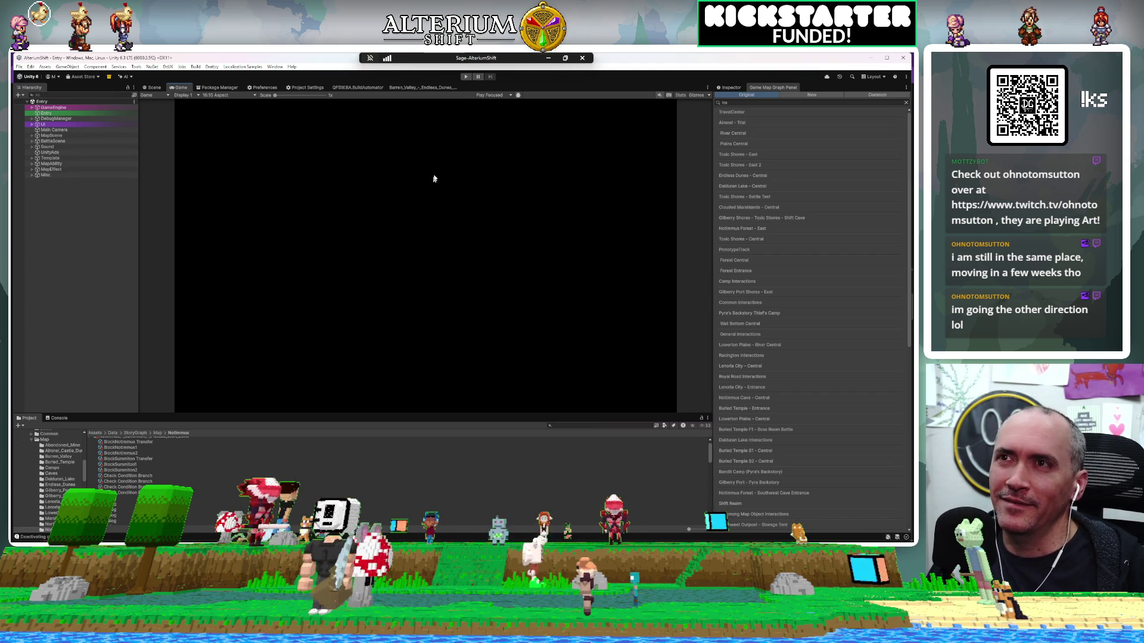
# Step: Start Play mode, continue to the save-slot screen, then return to the Barren_Valley graph
pyautogui.click(466, 77)
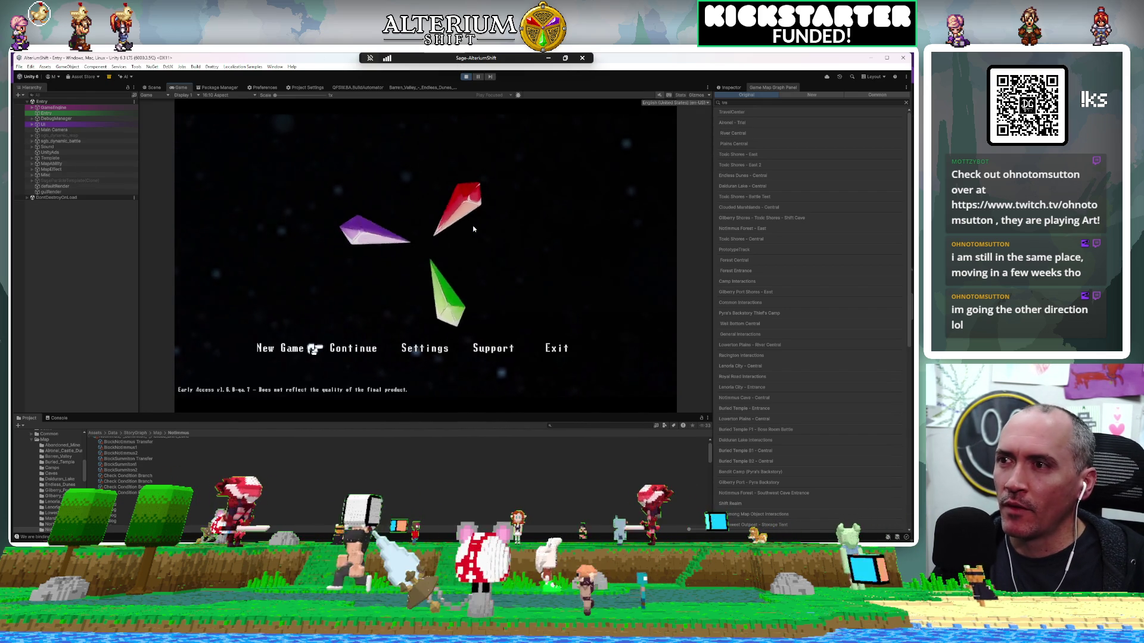
pyautogui.press('Return')
pyautogui.press('Return')
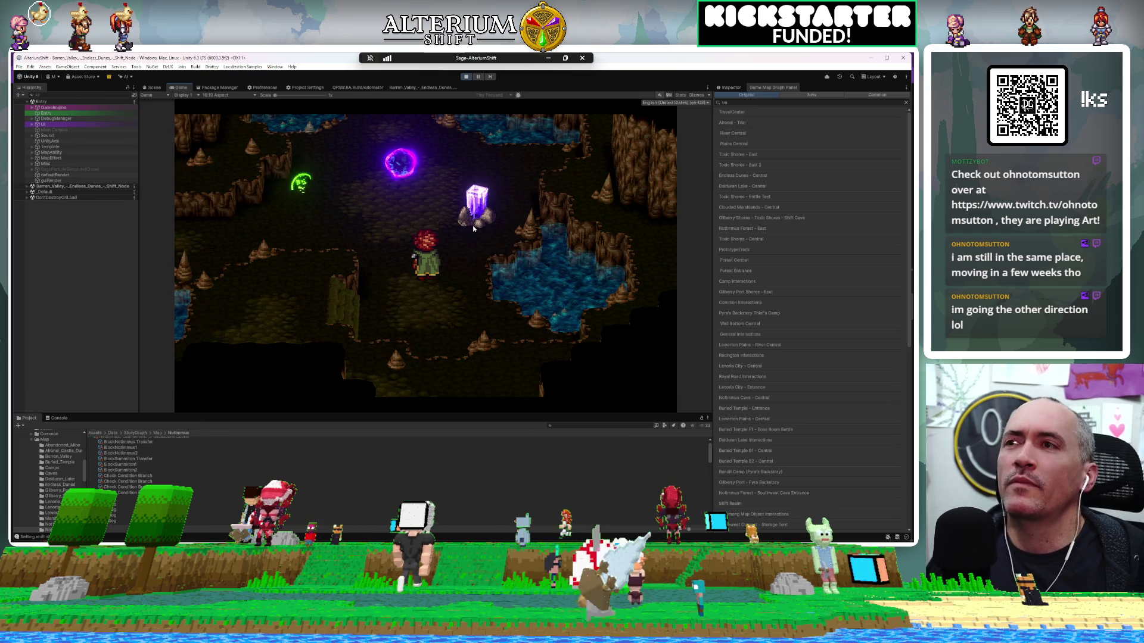
pyautogui.click(424, 87)
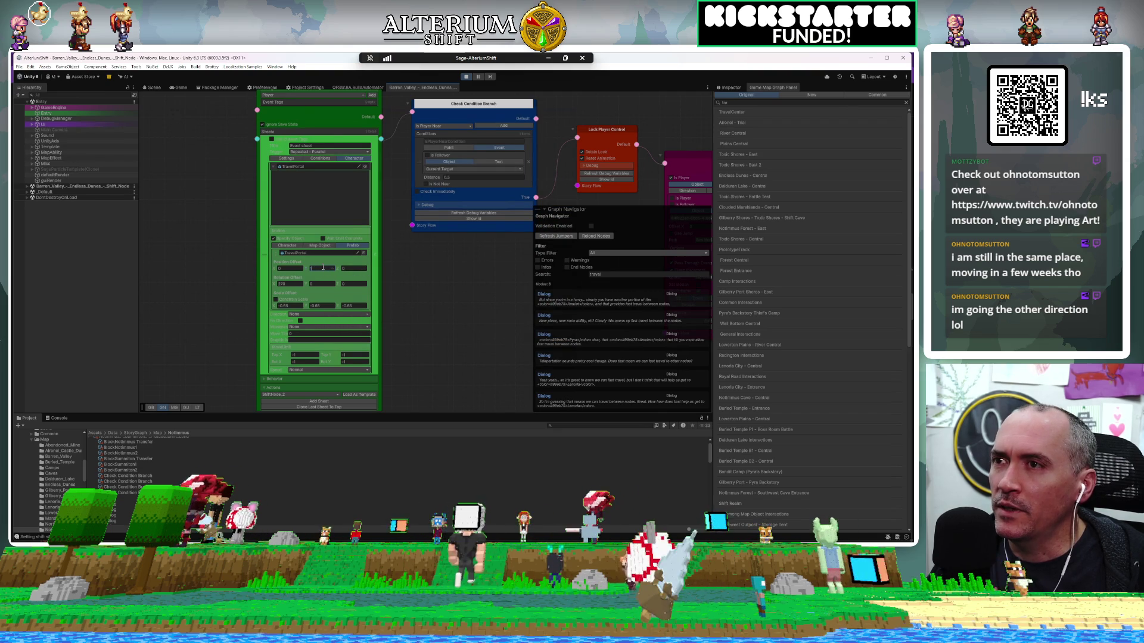
# Step: Leave Play mode and open the Royal Road - Clouded Marshlands - Shift Portal graph via a 'marsh' search
pyautogui.press('Return')
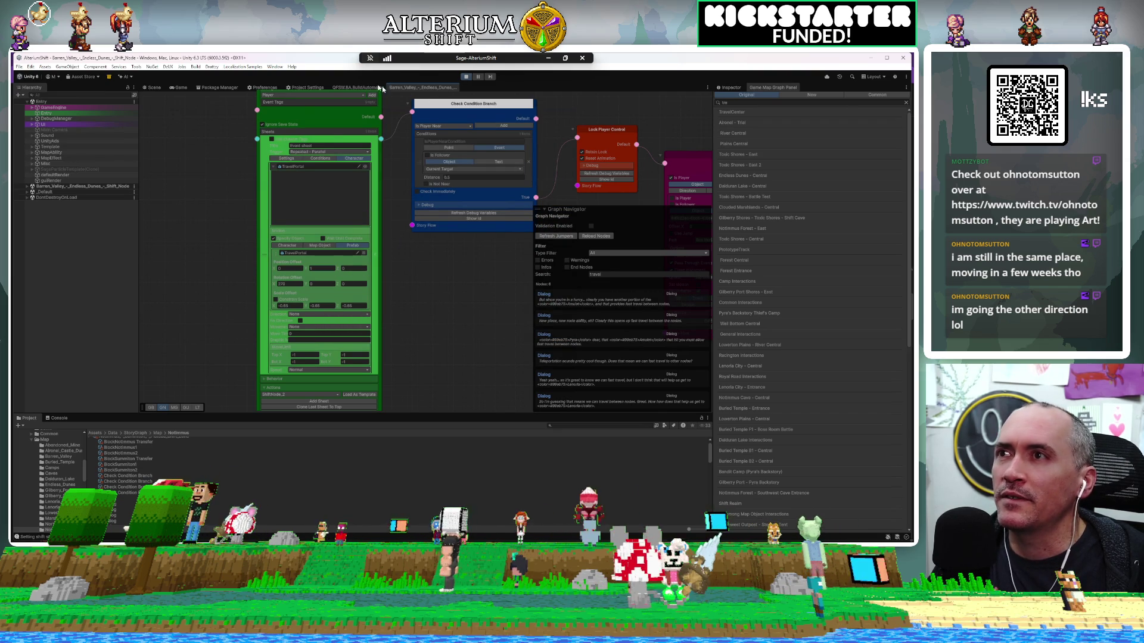
pyautogui.hotkey('ctrl', 'p')
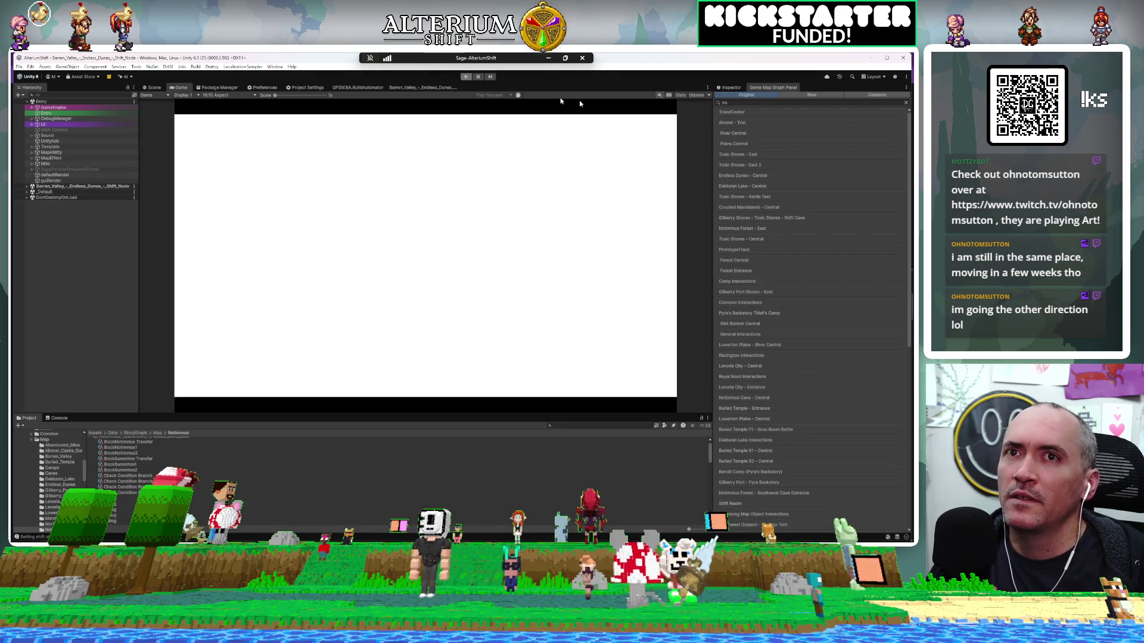
pyautogui.click(763, 102)
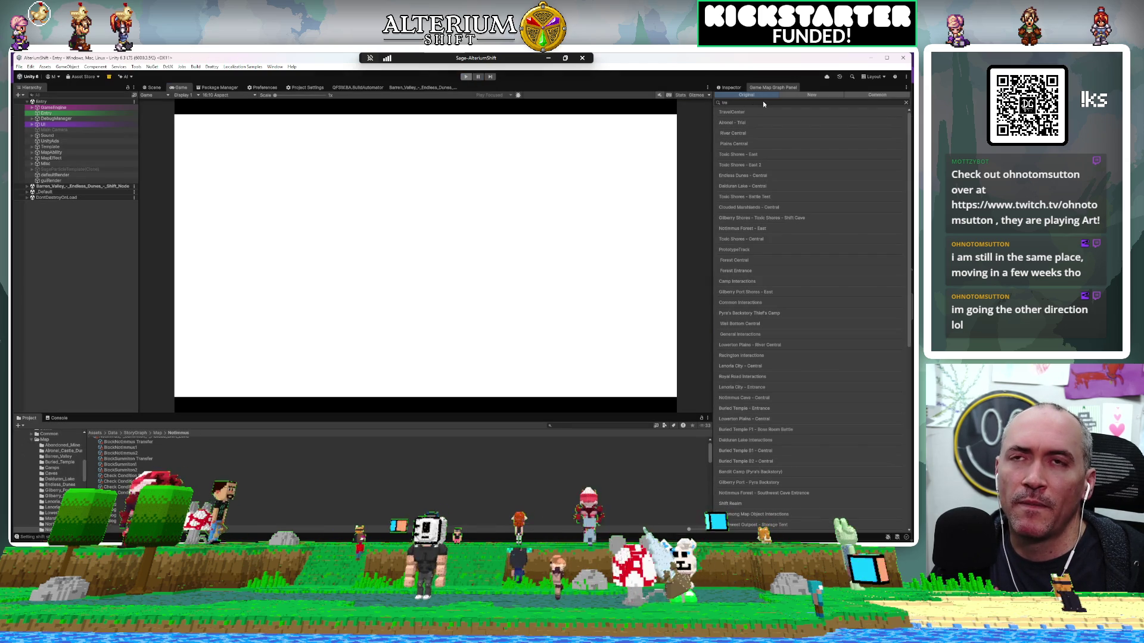
pyautogui.write('ma')
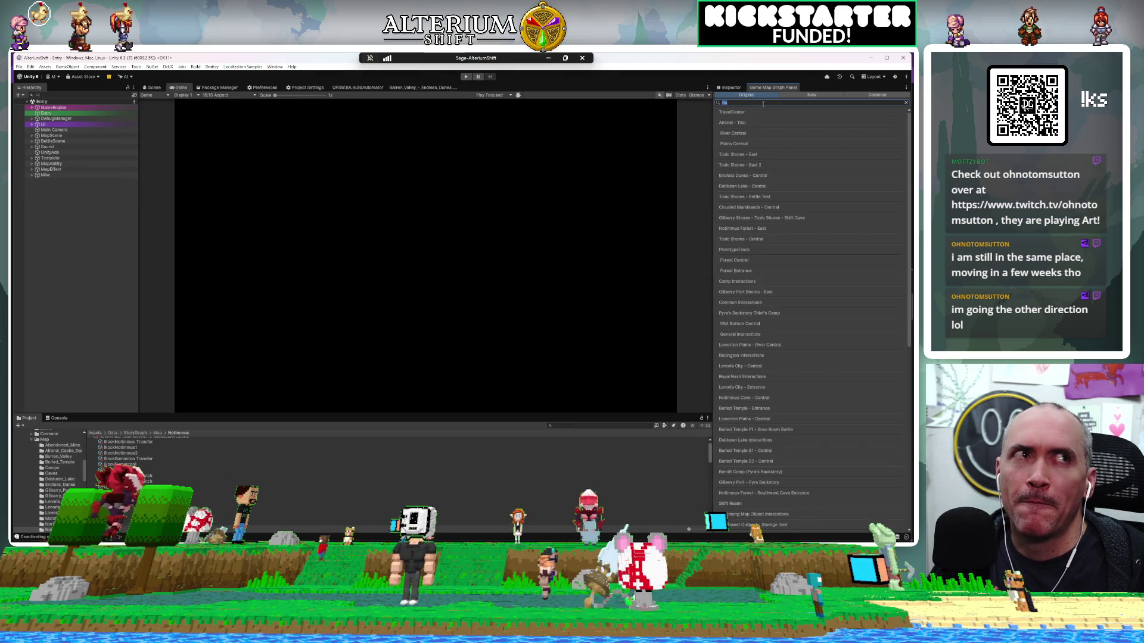
pyautogui.write('rsh')
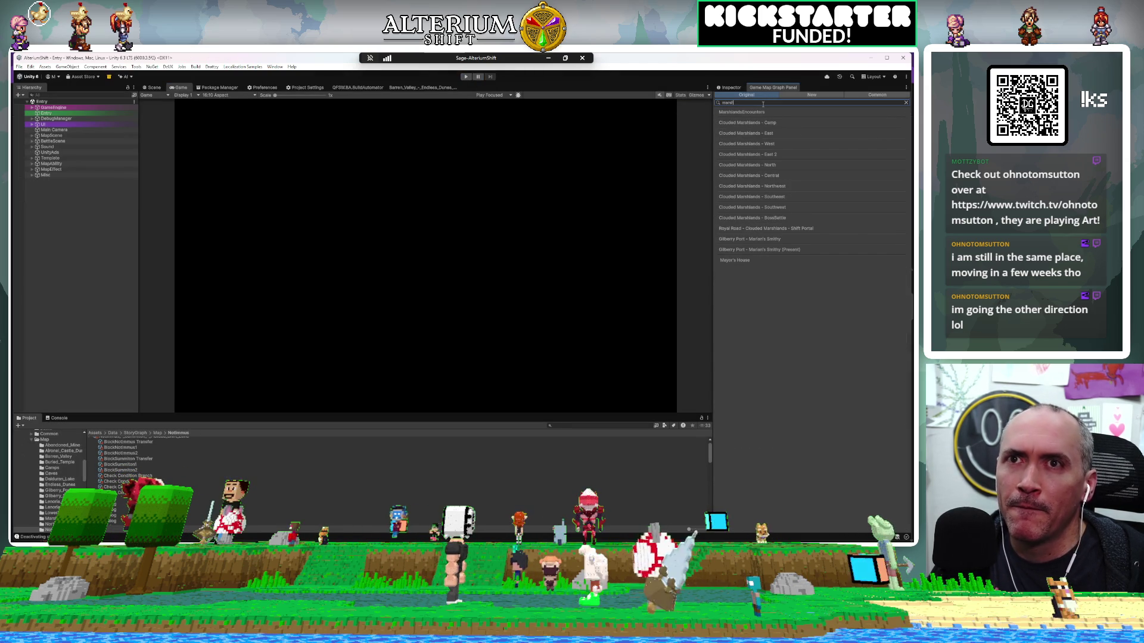
pyautogui.click(759, 229)
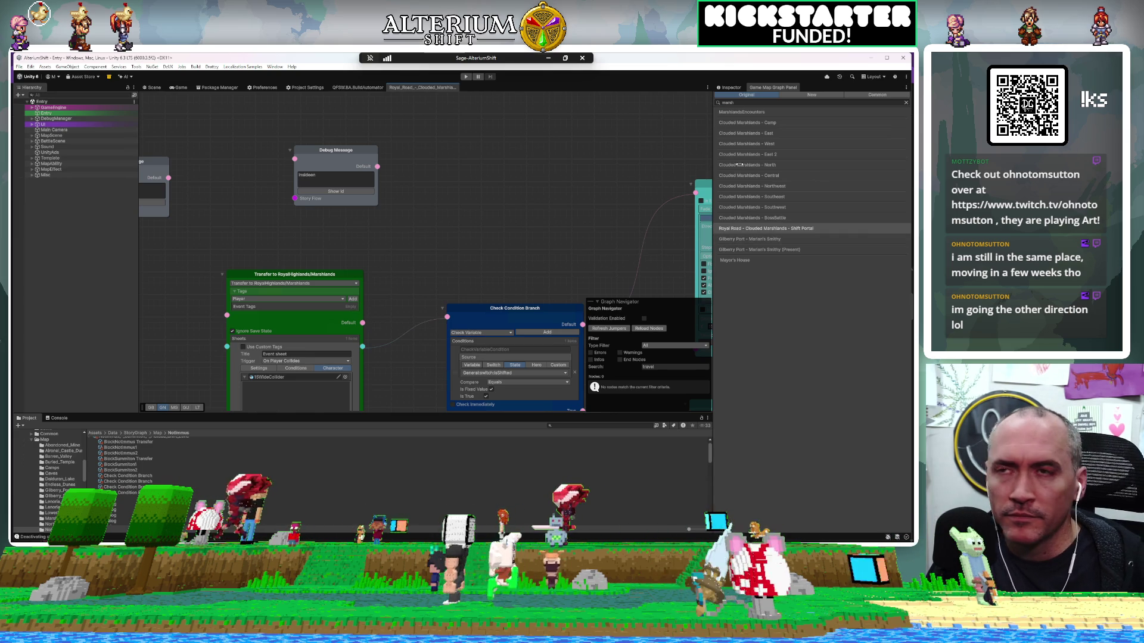
# Step: Pan the graph to bring the Map Transition node and other node groups into view
pyautogui.rightClick(419, 219)
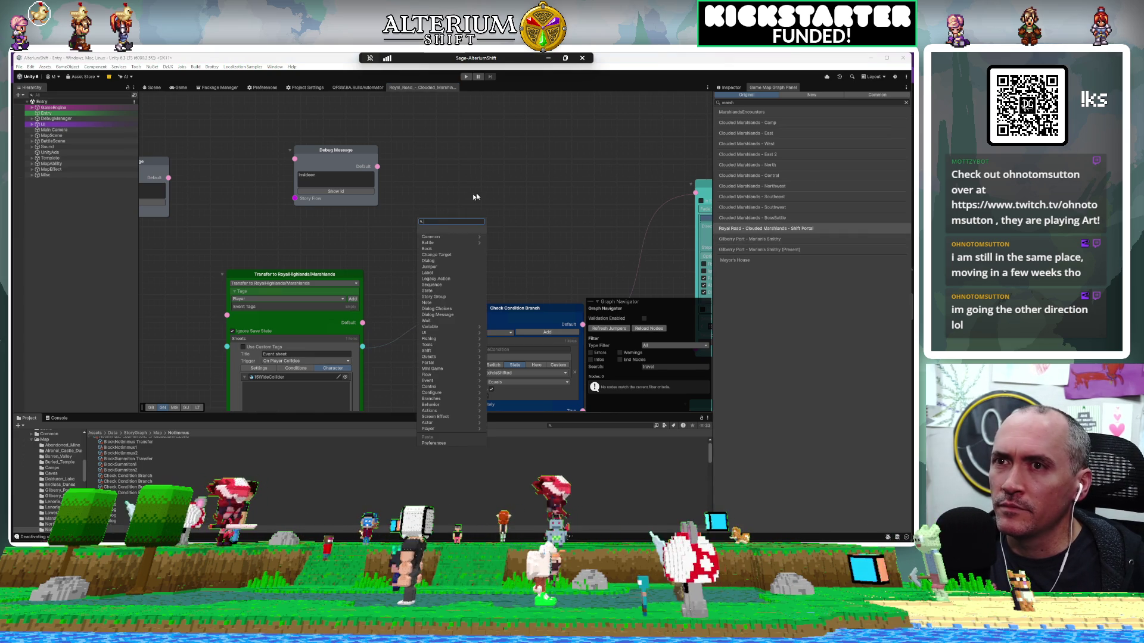
pyautogui.click(553, 175)
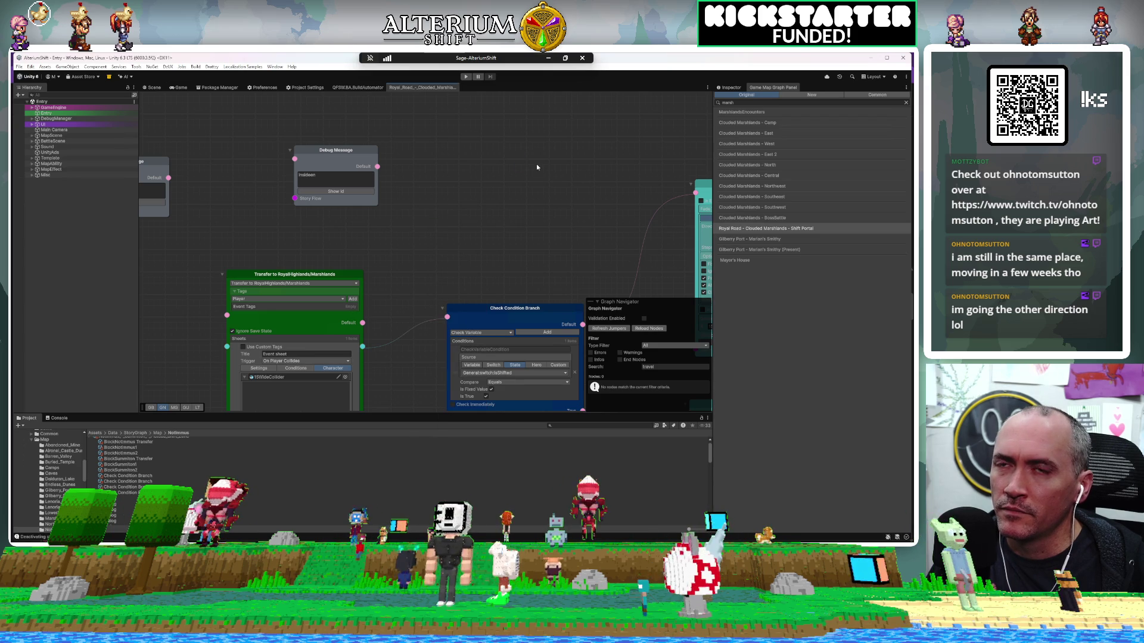
pyautogui.moveTo(537, 168)
pyautogui.mouseDown()
pyautogui.moveTo(475, 206)
pyautogui.moveTo(443, 187)
pyautogui.mouseUp()
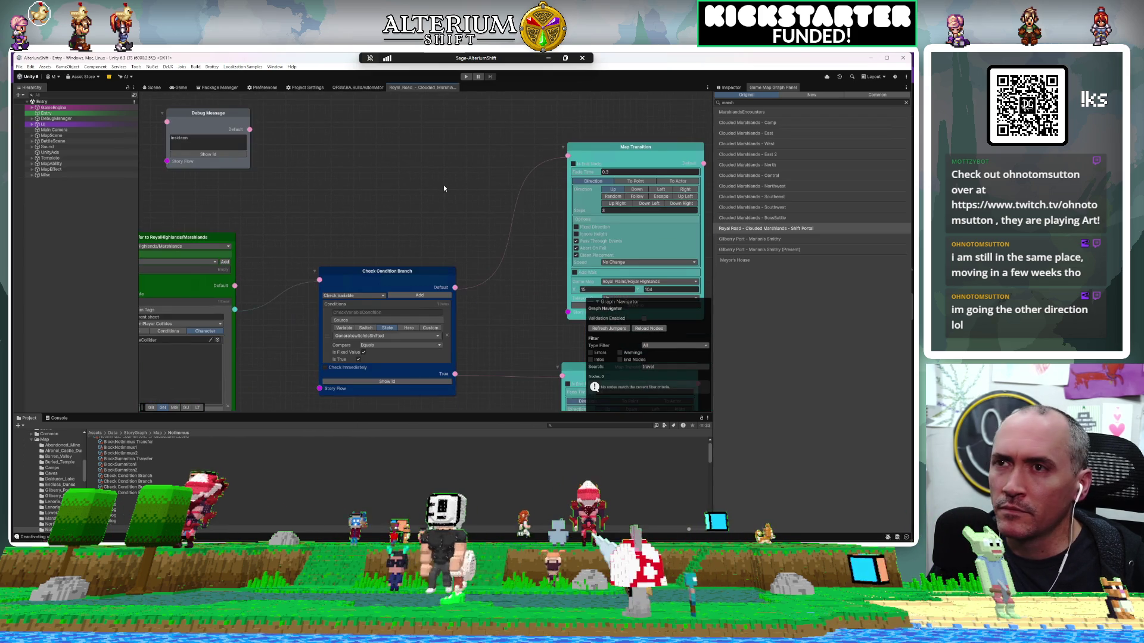
pyautogui.scroll(-8, 444, 187)
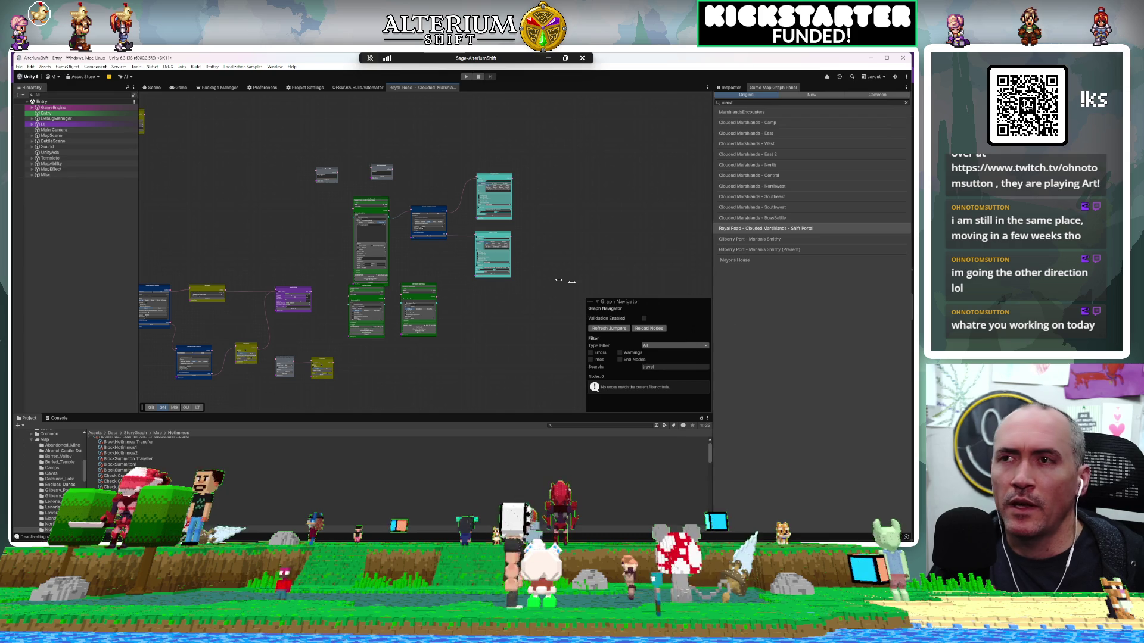
pyautogui.rightClick(442, 262)
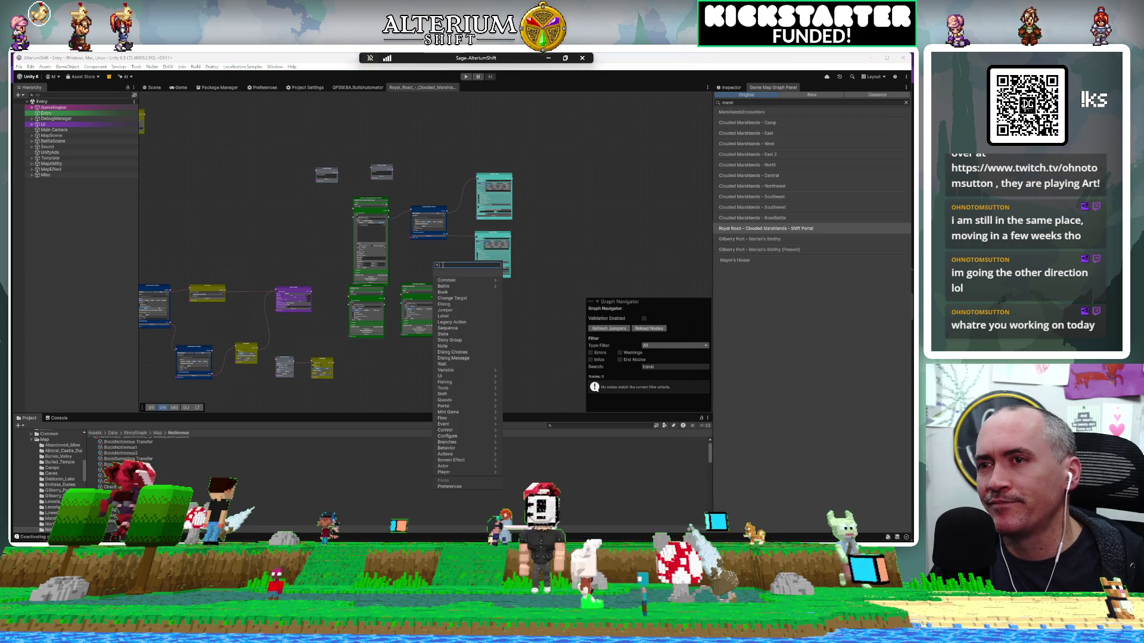
pyautogui.click(233, 216)
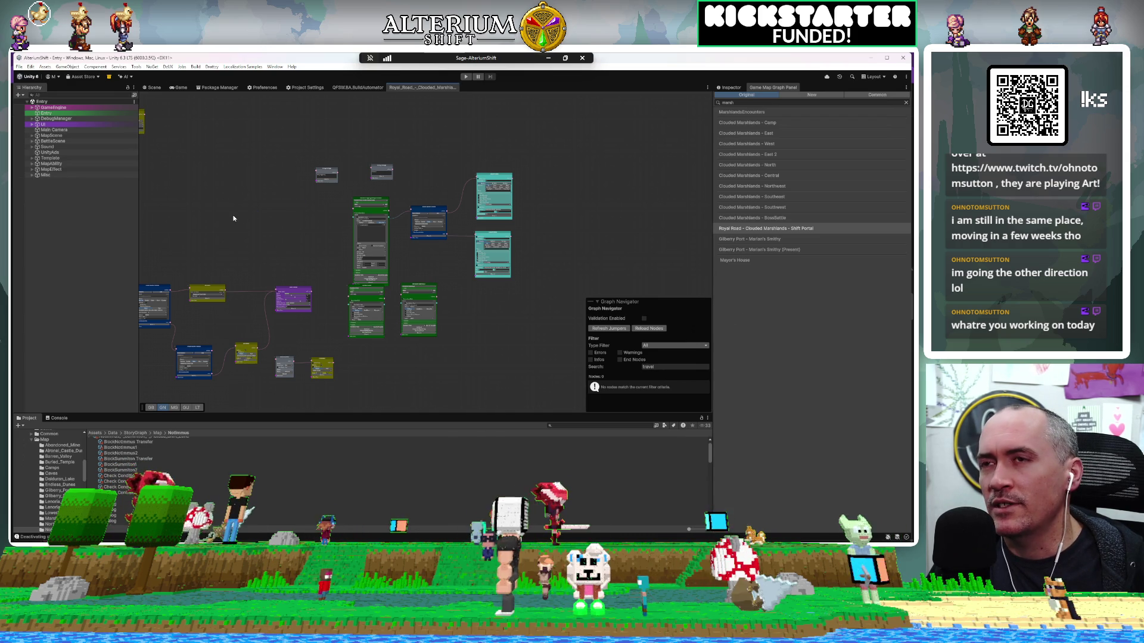
pyautogui.moveTo(234, 220)
pyautogui.mouseDown()
pyautogui.moveTo(441, 167)
pyautogui.moveTo(255, 182)
pyautogui.mouseUp()
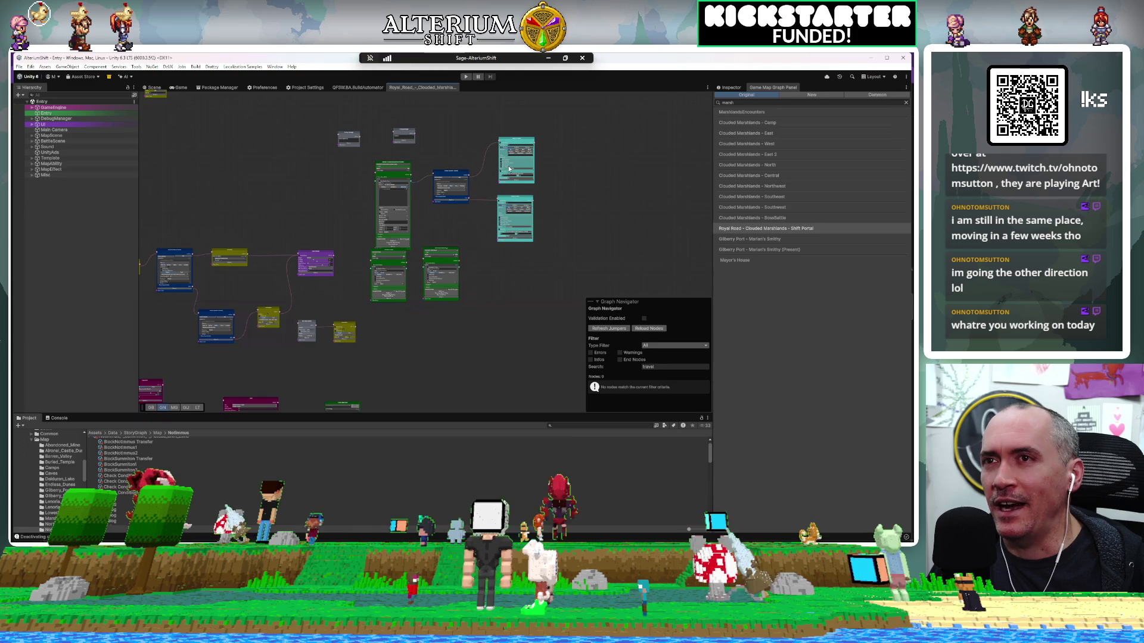
# Step: Zoom out across the graph, then pan and zoom in on the green teleport node
pyautogui.scroll(5, 507, 162)
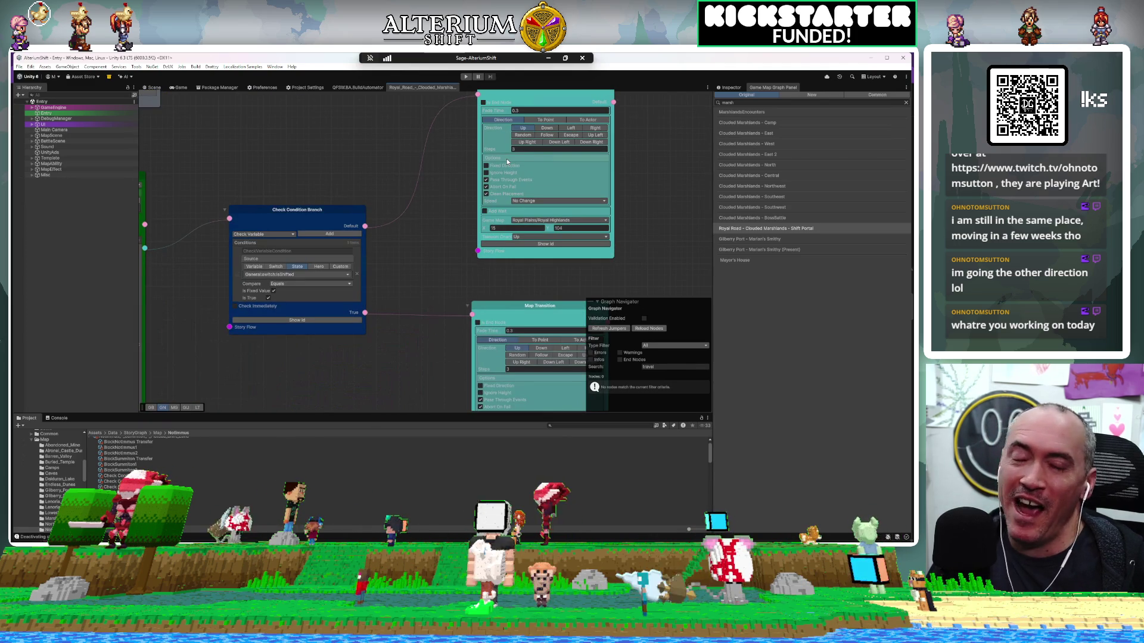
pyautogui.scroll(-1, 506, 159)
pyautogui.scroll(-1, 506, 159)
pyautogui.scroll(-1, 507, 158)
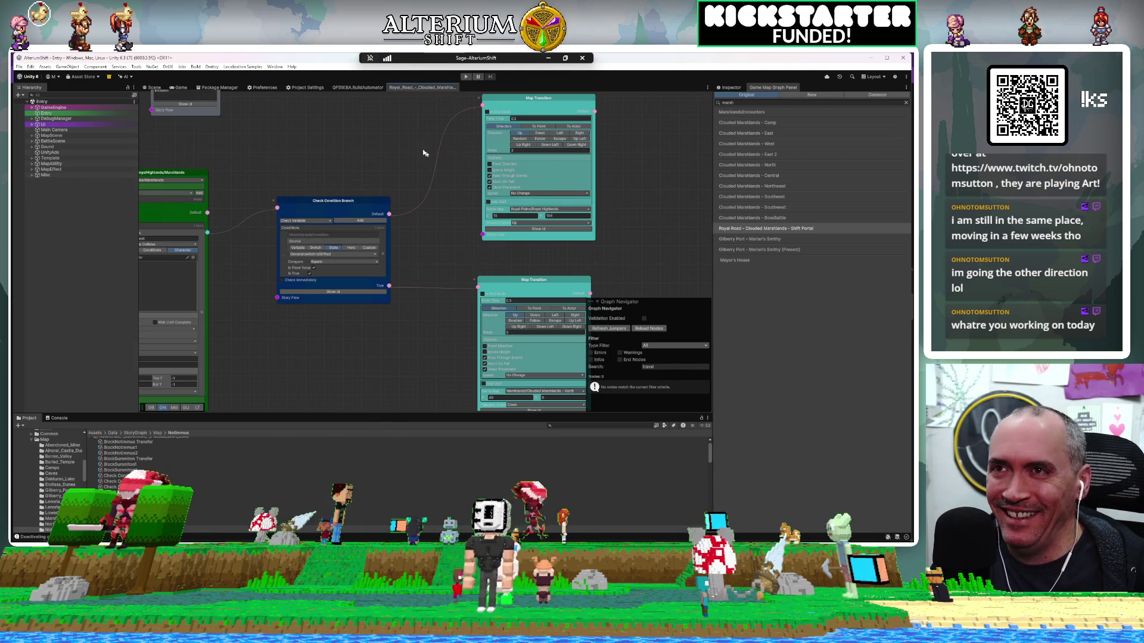
pyautogui.scroll(-8, 382, 270)
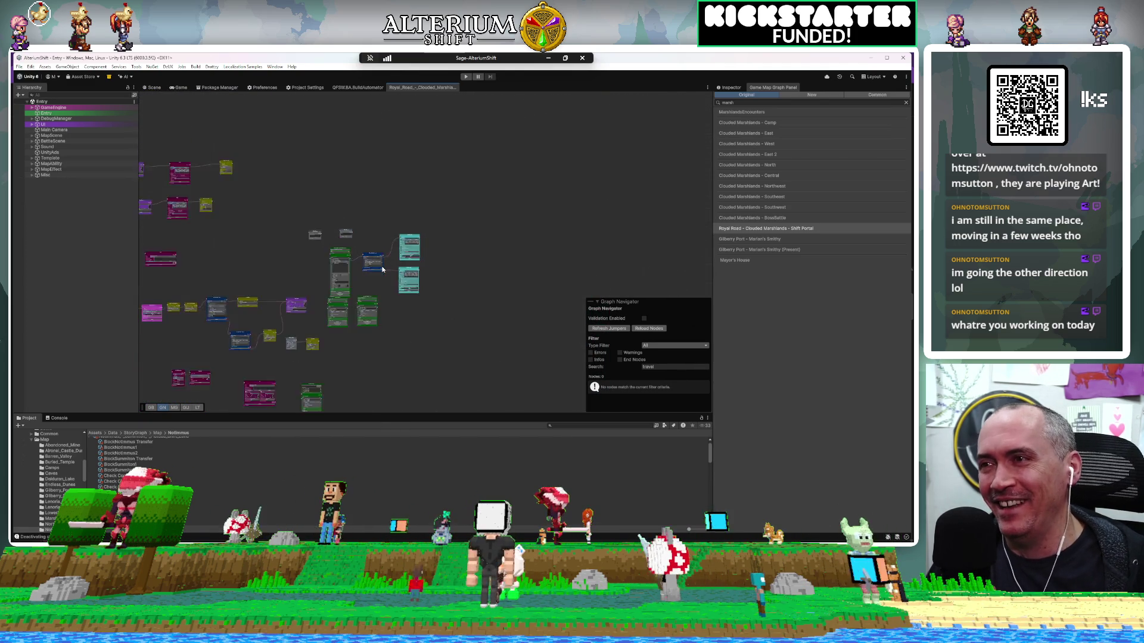
pyautogui.moveTo(383, 270)
pyautogui.mouseDown()
pyautogui.moveTo(463, 249)
pyautogui.moveTo(447, 205)
pyautogui.mouseUp()
pyautogui.scroll(6, 425, 306)
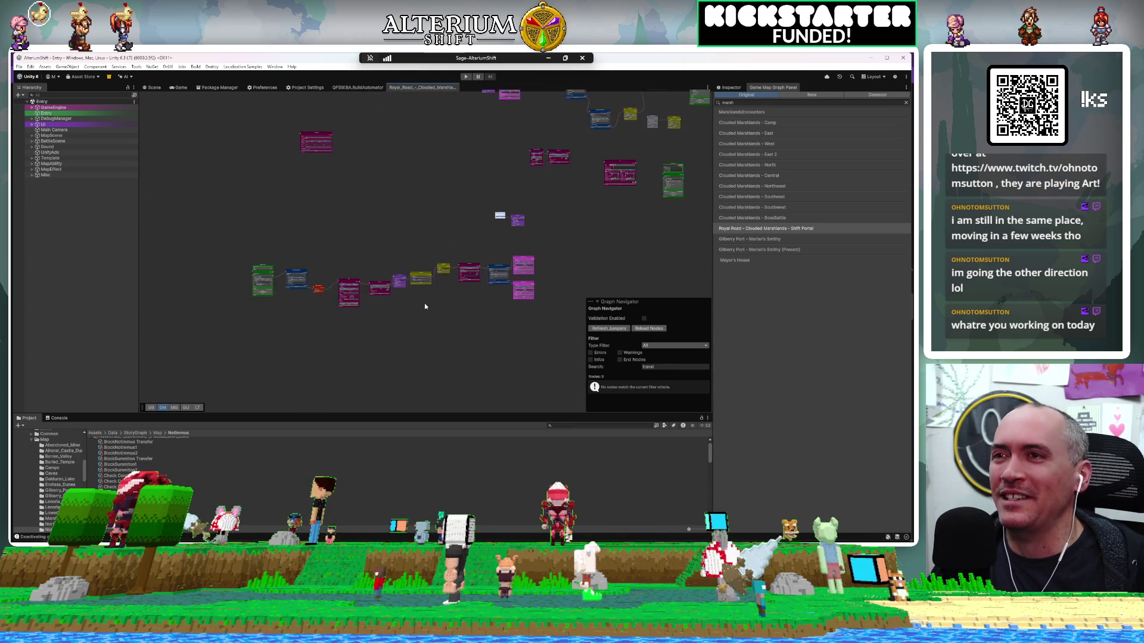
pyautogui.moveTo(424, 307); pyautogui.dragTo(596, 286)
pyautogui.scroll(4, 380, 228)
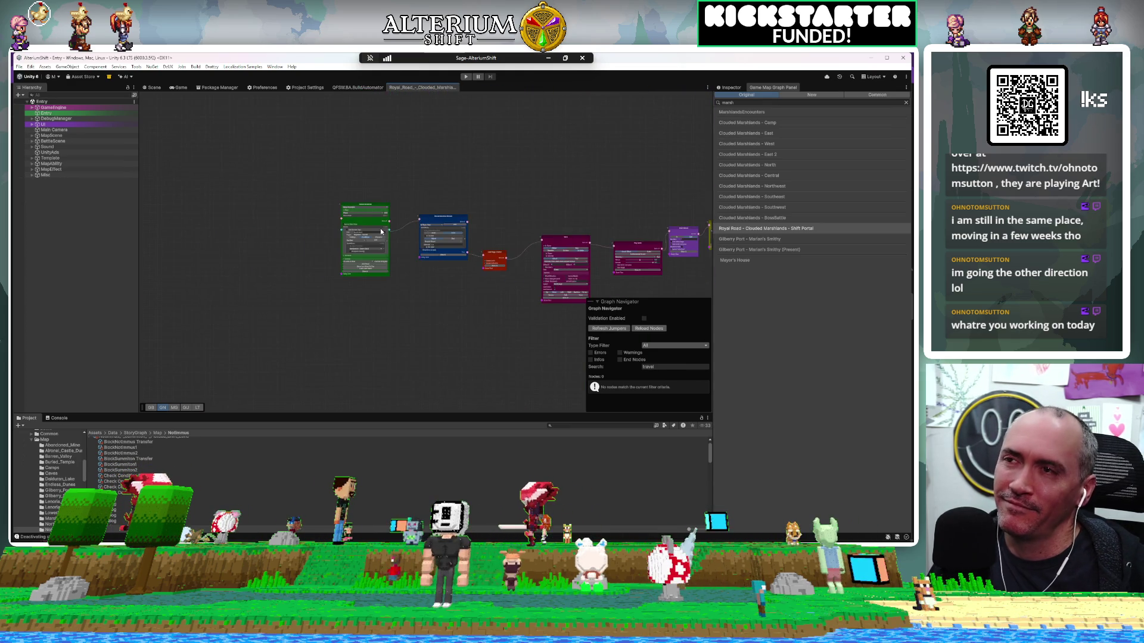
pyautogui.scroll(4, 380, 230)
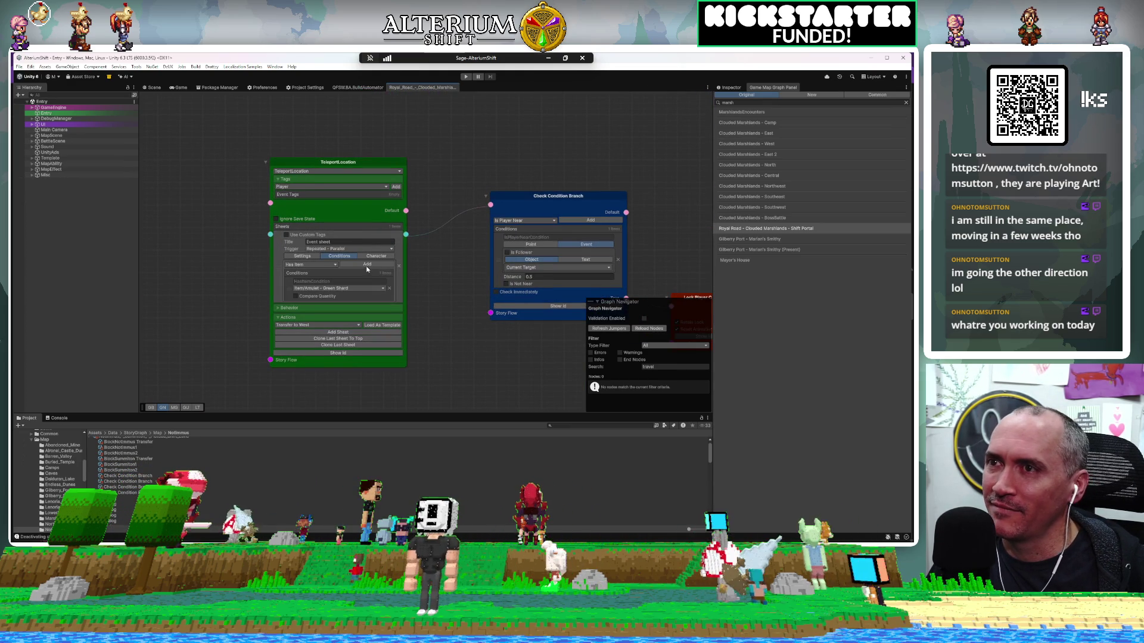
# Step: Copy the TravelPortal Motion settings from the teleport node's Character settings
pyautogui.click(376, 256)
pyautogui.moveTo(472, 348); pyautogui.dragTo(479, 305)
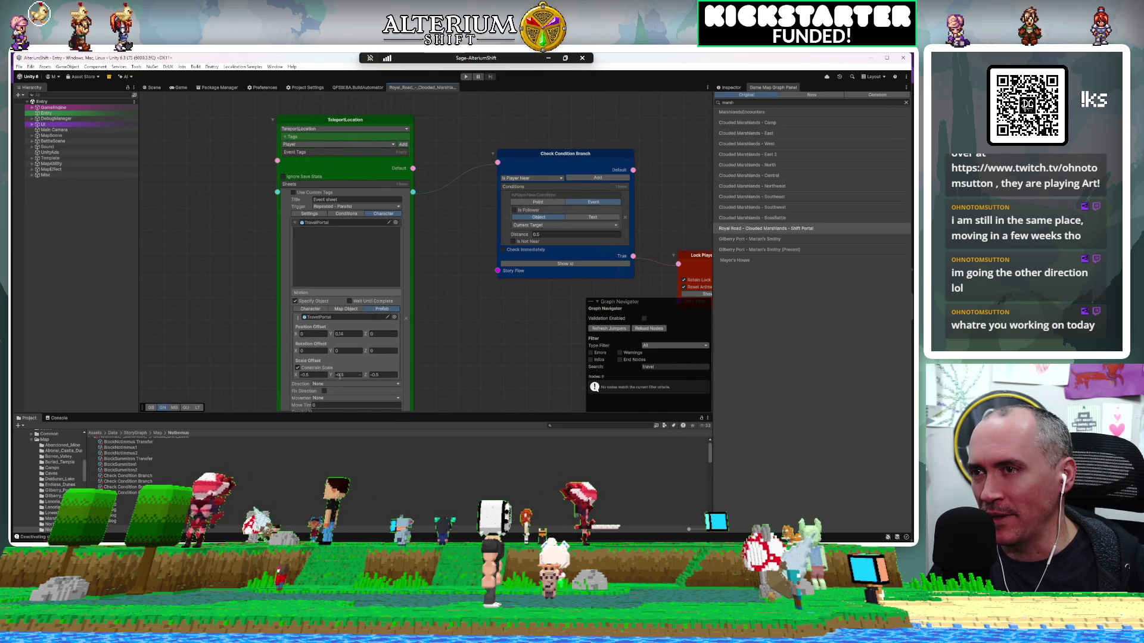
pyautogui.moveTo(257, 372); pyautogui.dragTo(230, 289)
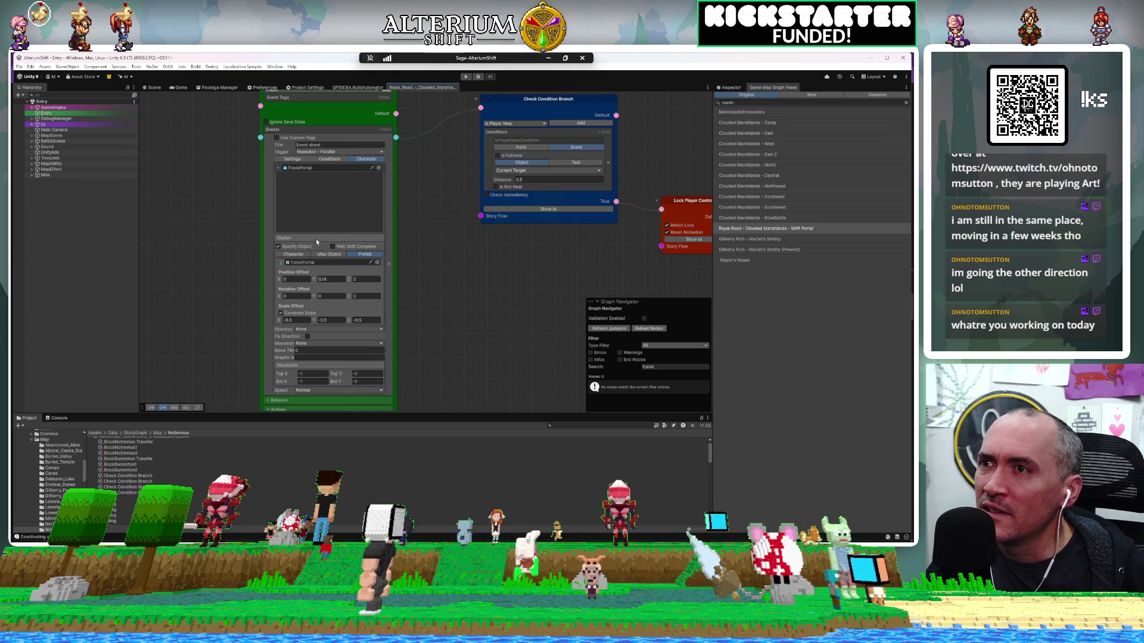
pyautogui.rightClick(320, 239)
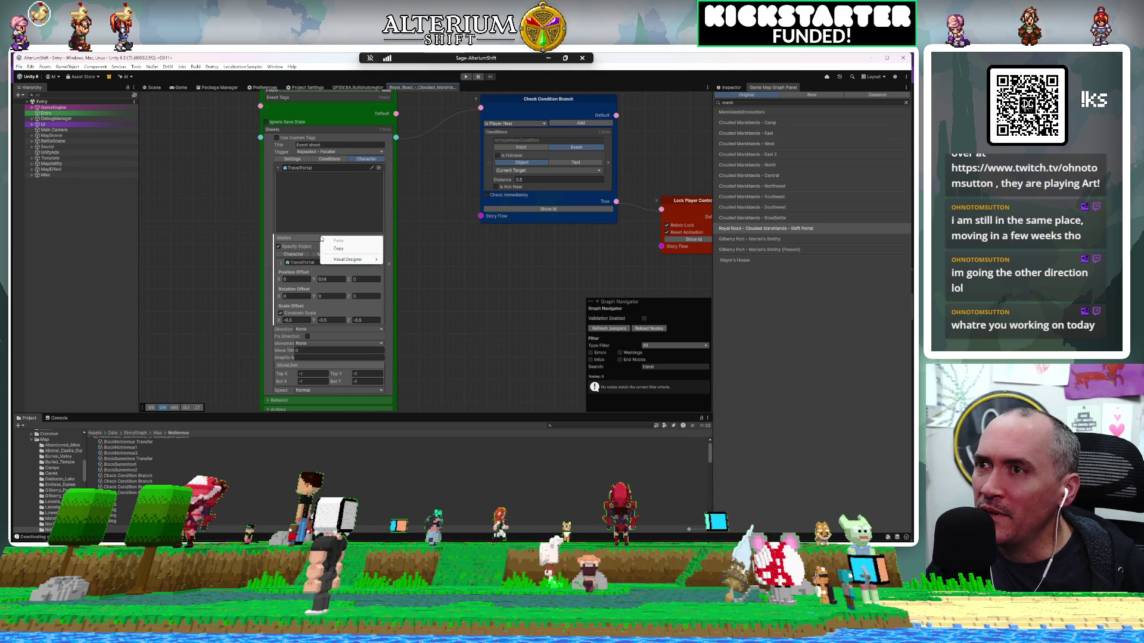
pyautogui.click(334, 249)
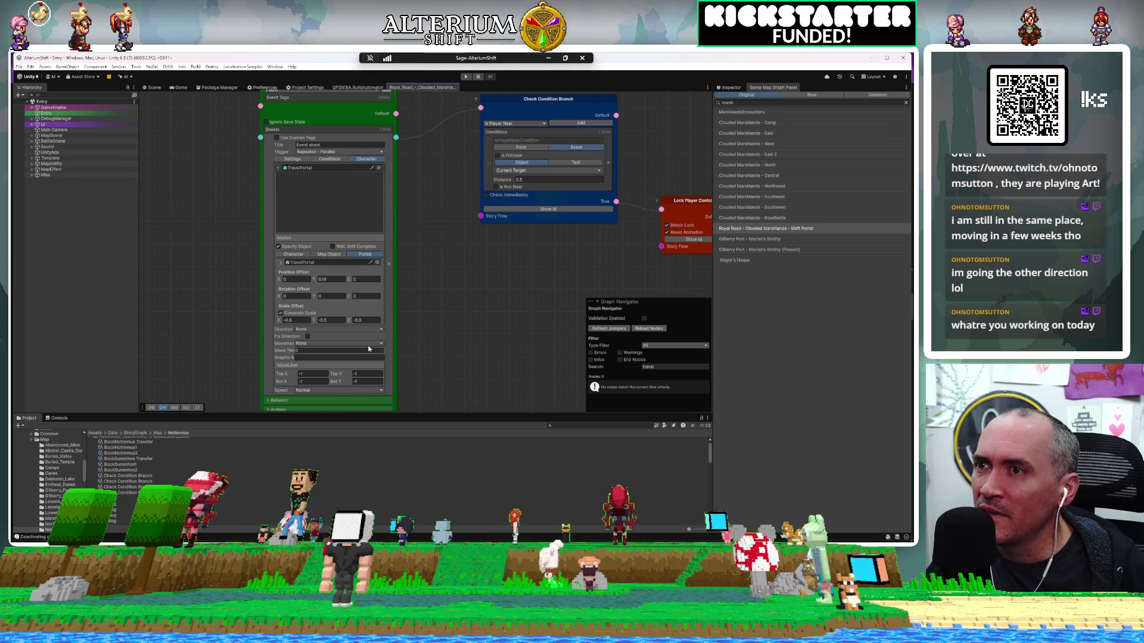
# Step: Take a Win+Shift+S screen snip of the motion fields
pyautogui.press('Return')
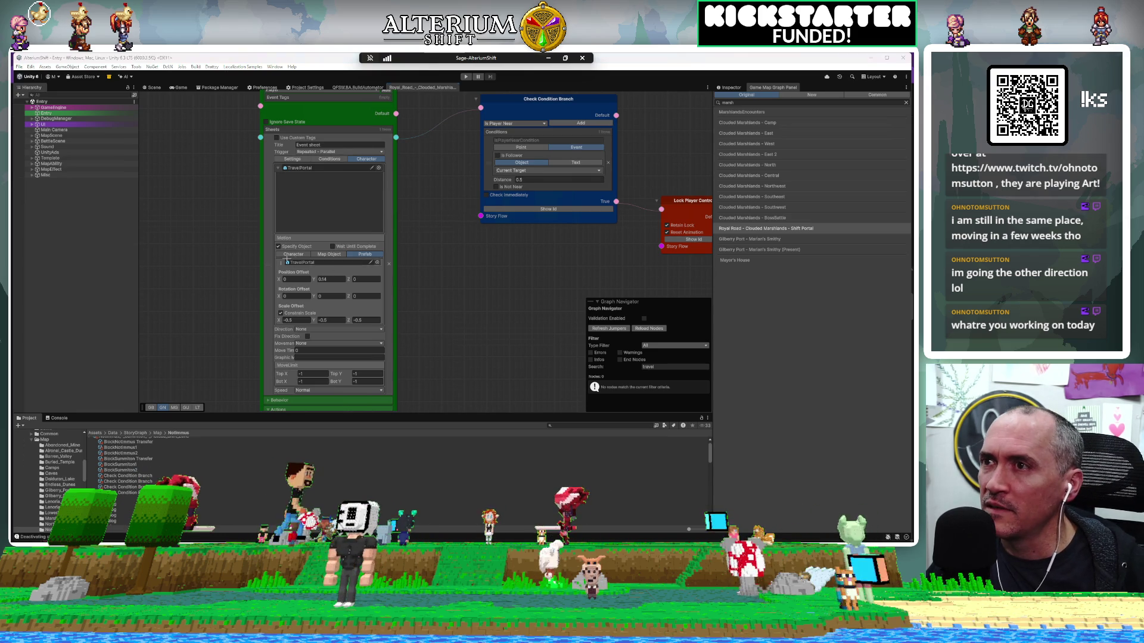
pyautogui.press('super+shift+s')
pyautogui.moveTo(266, 232); pyautogui.dragTo(393, 341)
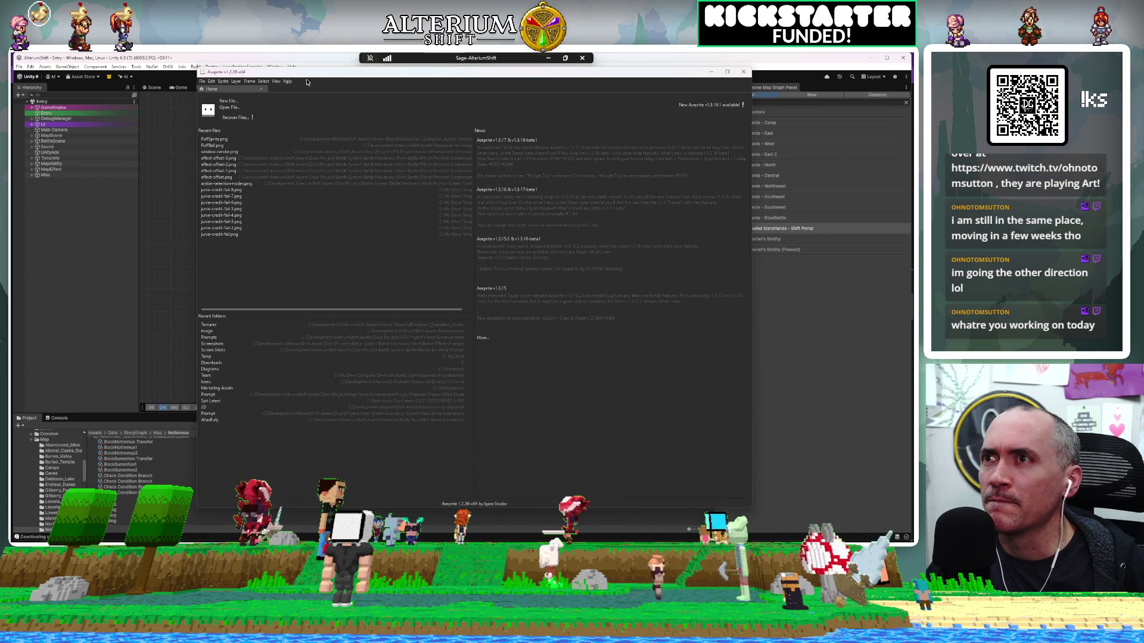
# Step: Alt+Tab away from Aseprite back to the Unity story graph
pyautogui.hotkey('alt', 'Tab')
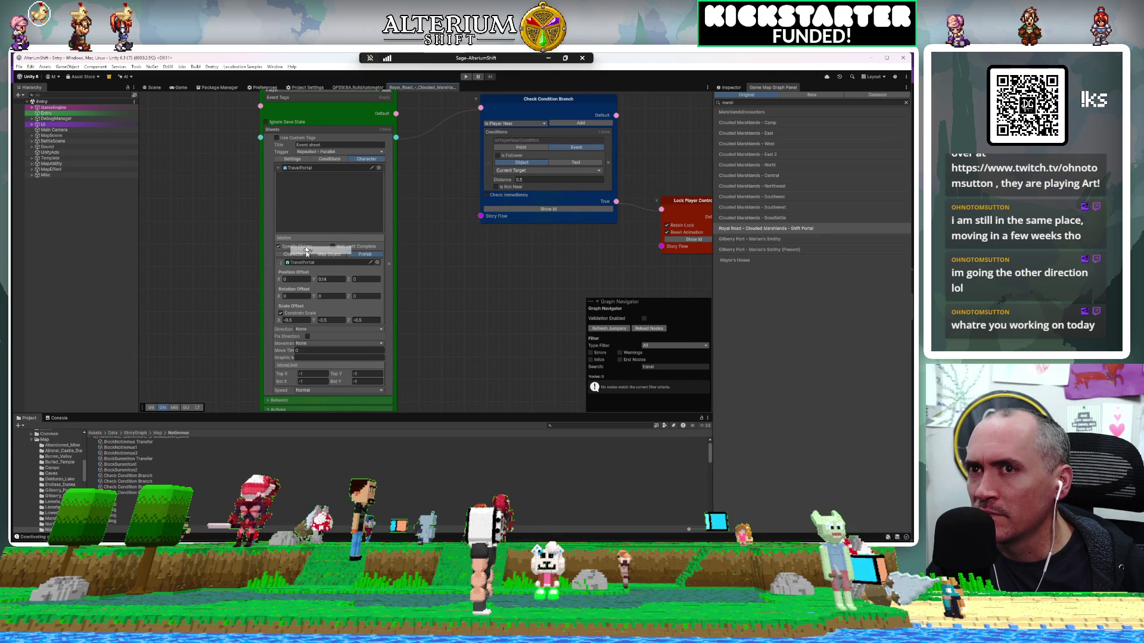
# Step: Search 'barr' in the Game Map Graph Panel and open Barren Valley - Endless Dunes - Shift Node
pyautogui.click(762, 104)
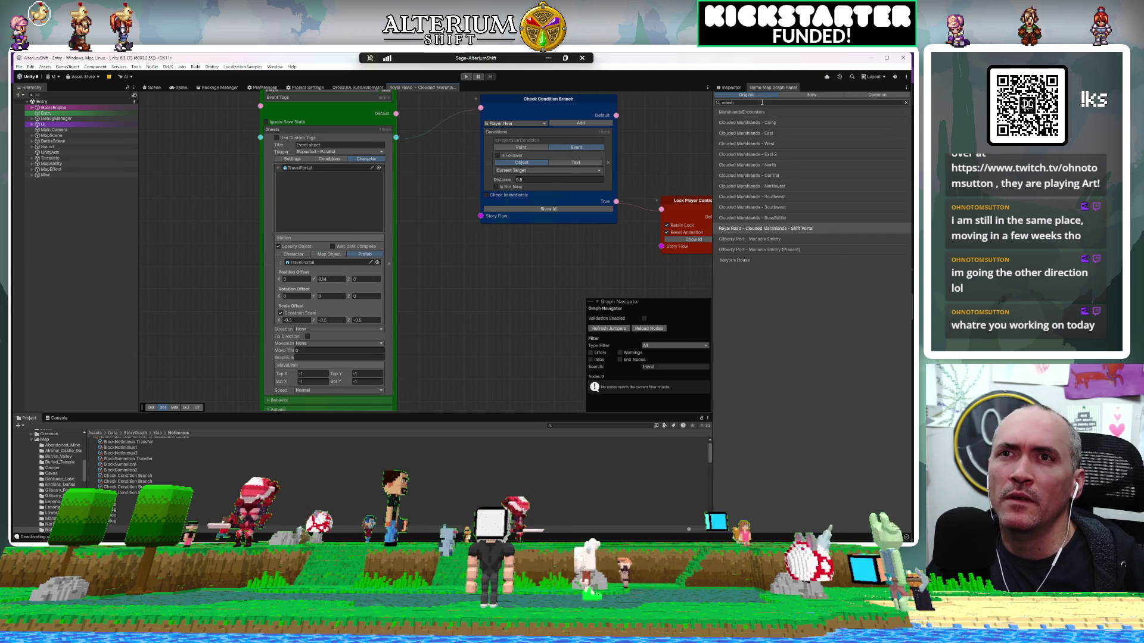
pyautogui.write('barr')
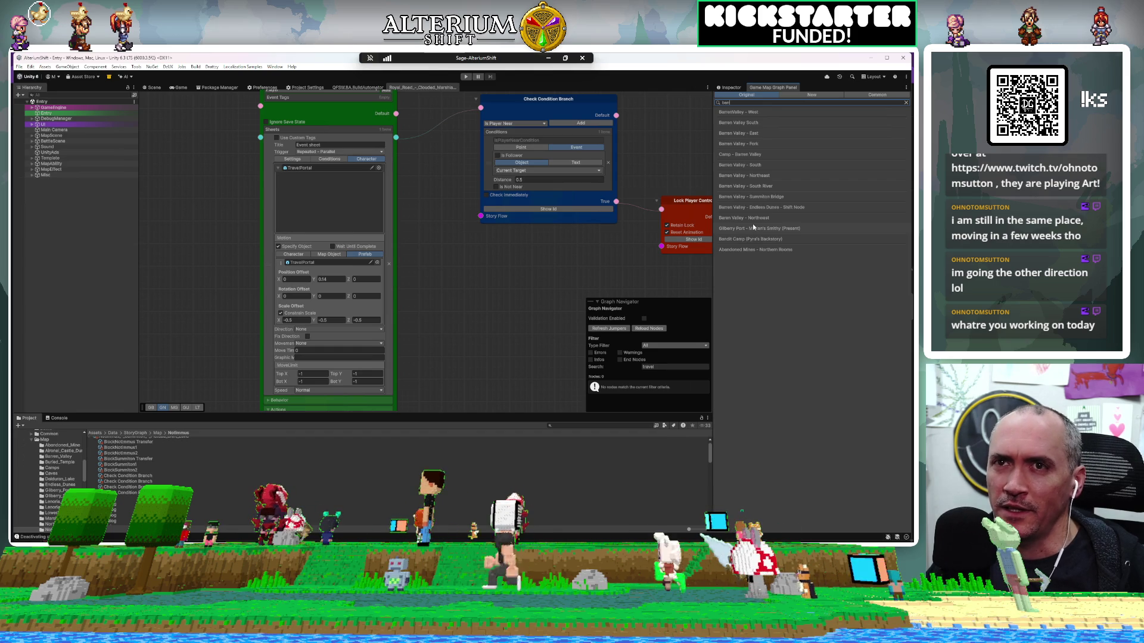
pyautogui.click(754, 208)
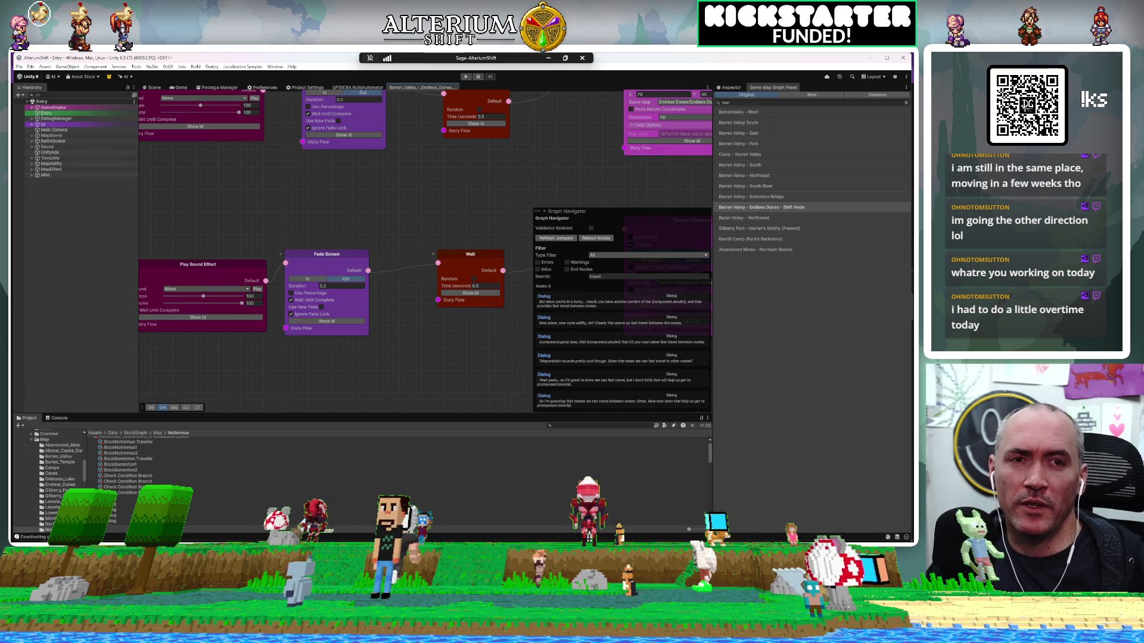
# Step: Close the stray node search, then zoom out and pan to center the TeleportLocation node
pyautogui.press('space')
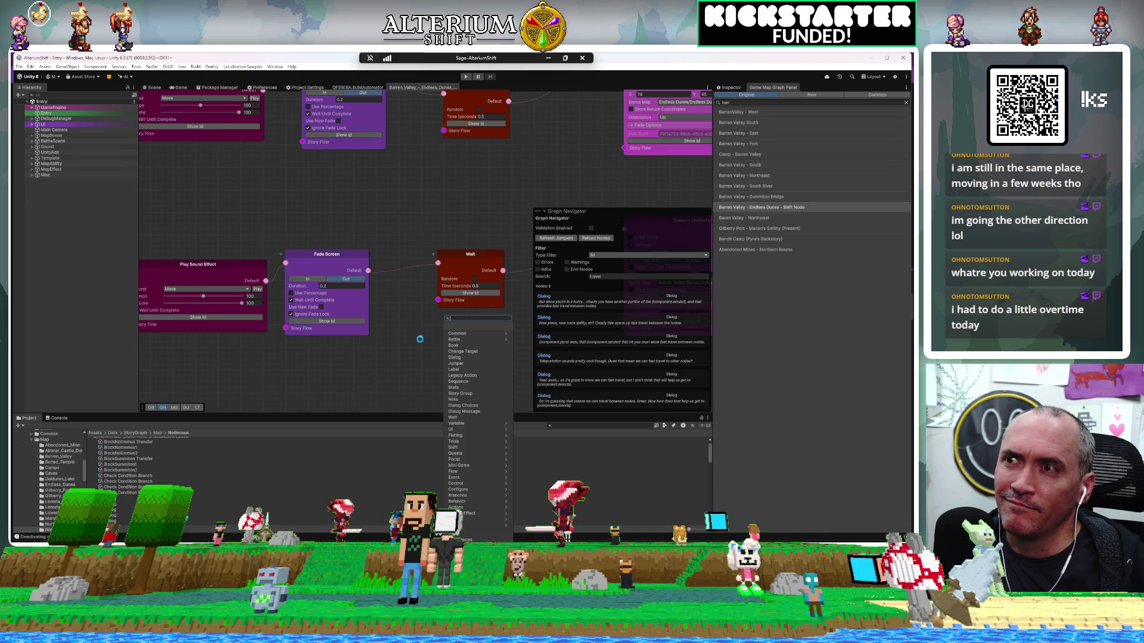
pyautogui.click(419, 337)
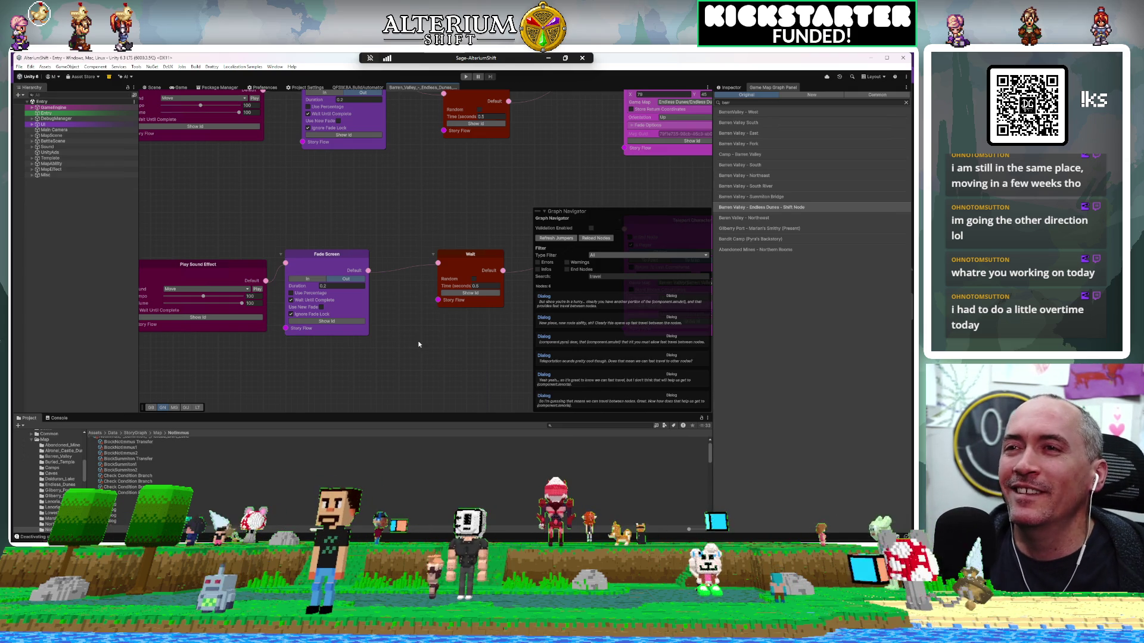
pyautogui.scroll(-10, 419, 344)
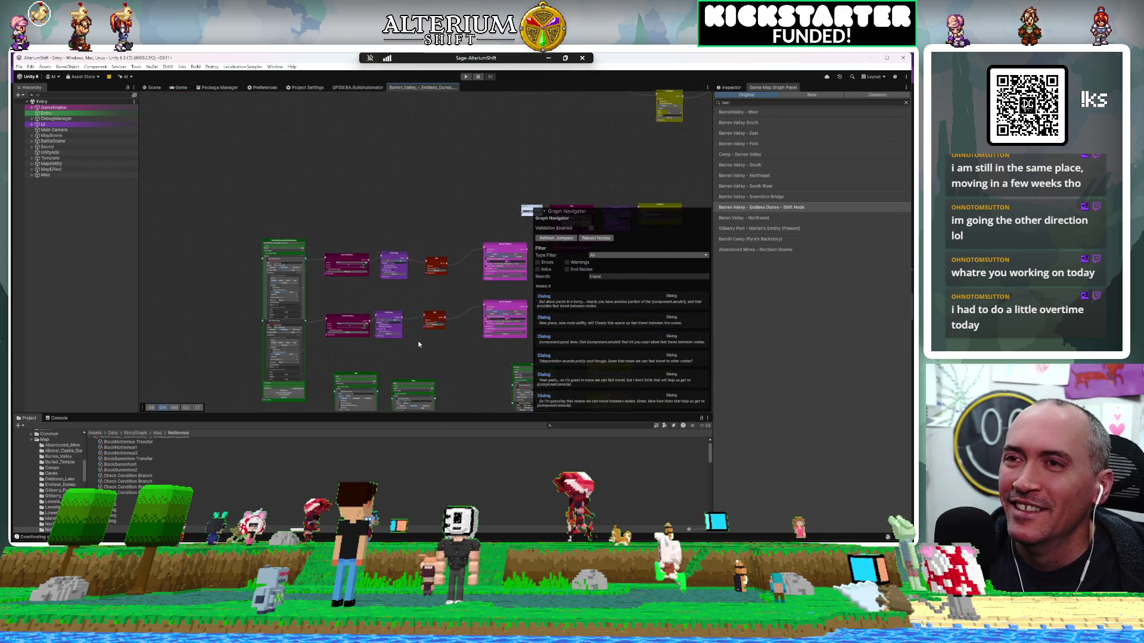
pyautogui.scroll(-5, 418, 345)
pyautogui.moveTo(223, 264)
pyautogui.mouseDown()
pyautogui.moveTo(366, 222)
pyautogui.moveTo(357, 216)
pyautogui.mouseUp()
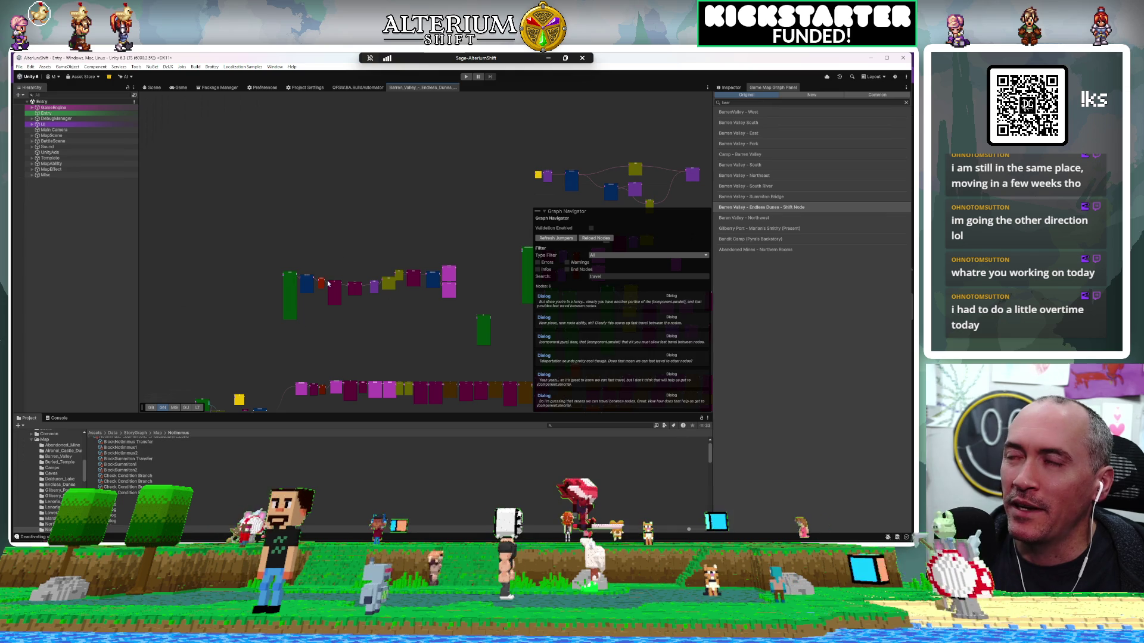
pyautogui.scroll(10, 326, 269)
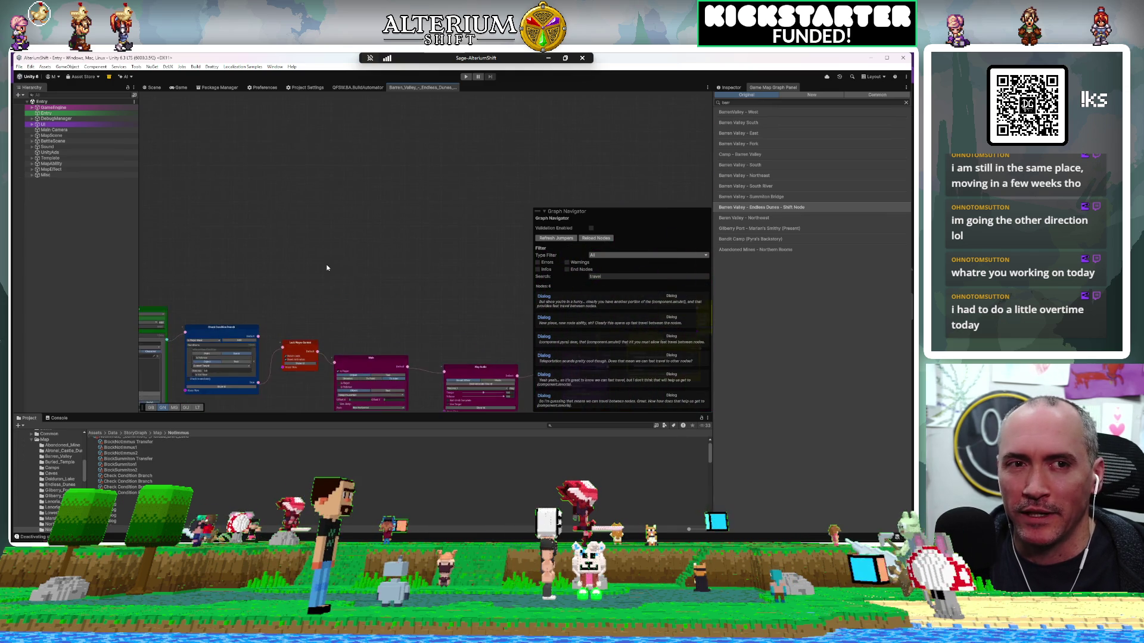
pyautogui.moveTo(341, 162); pyautogui.dragTo(426, 133)
pyautogui.moveTo(358, 325); pyautogui.dragTo(460, 308)
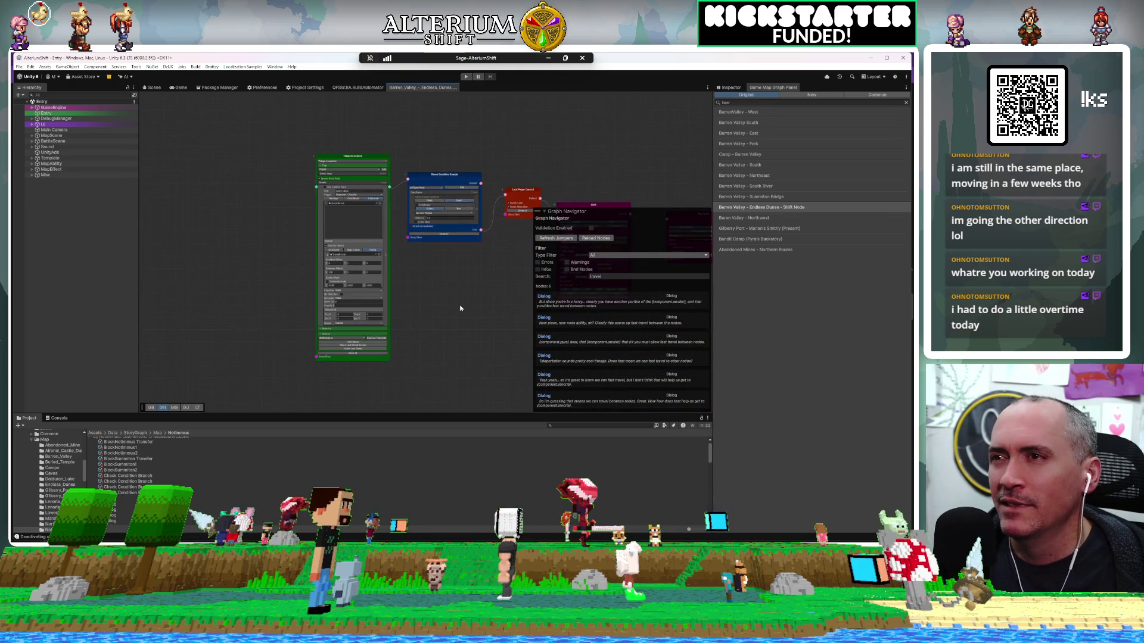
# Step: Paste the copied TravelPortal Motion settings into the Endless Dunes TeleportLocation node, then show the Game view
pyautogui.scroll(3, 460, 308)
pyautogui.scroll(3, 460, 308)
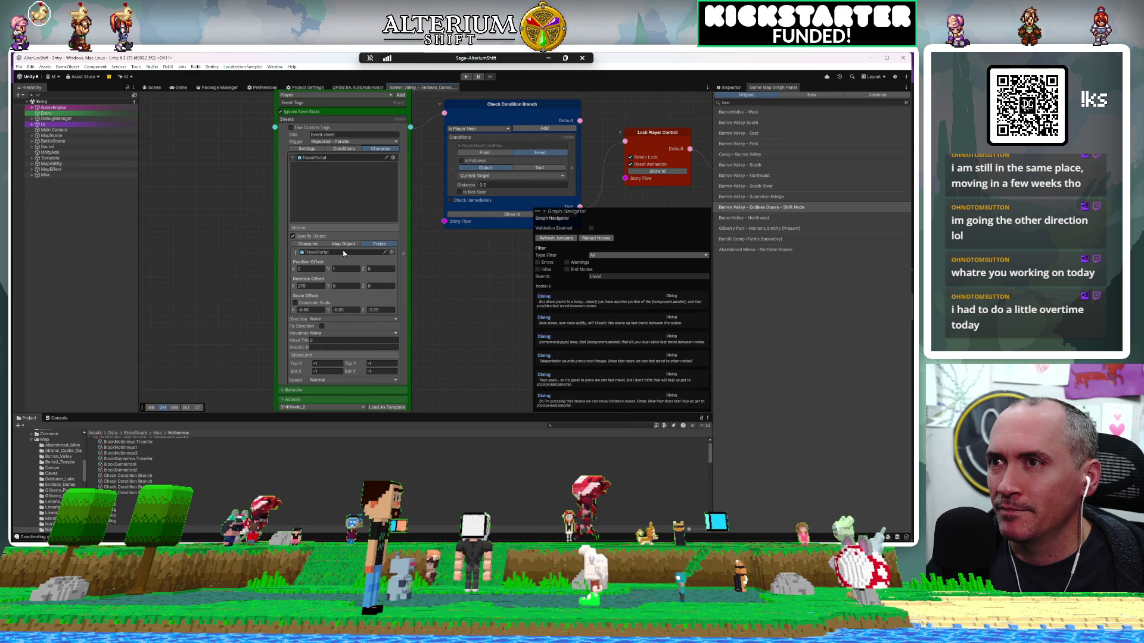
pyautogui.rightClick(314, 230)
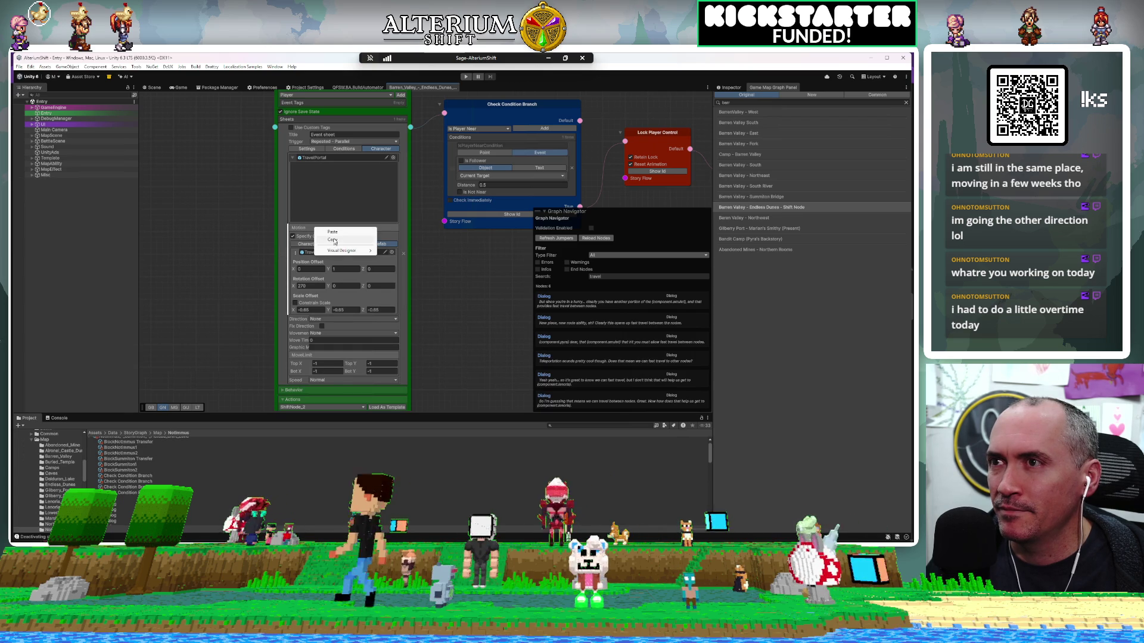
pyautogui.click(338, 233)
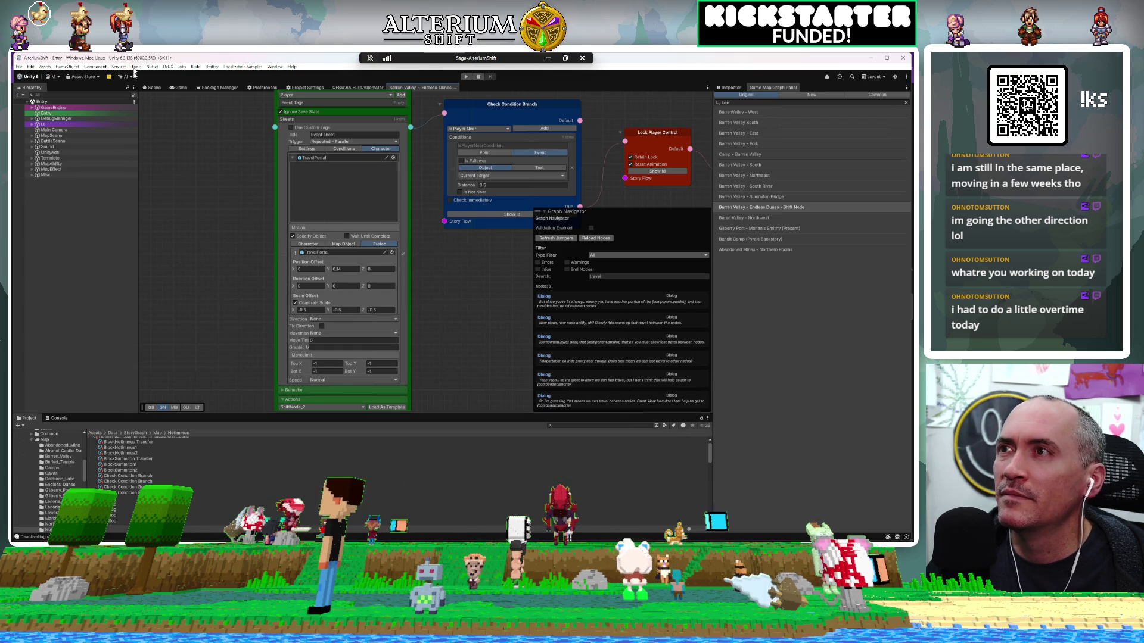
pyautogui.click(176, 87)
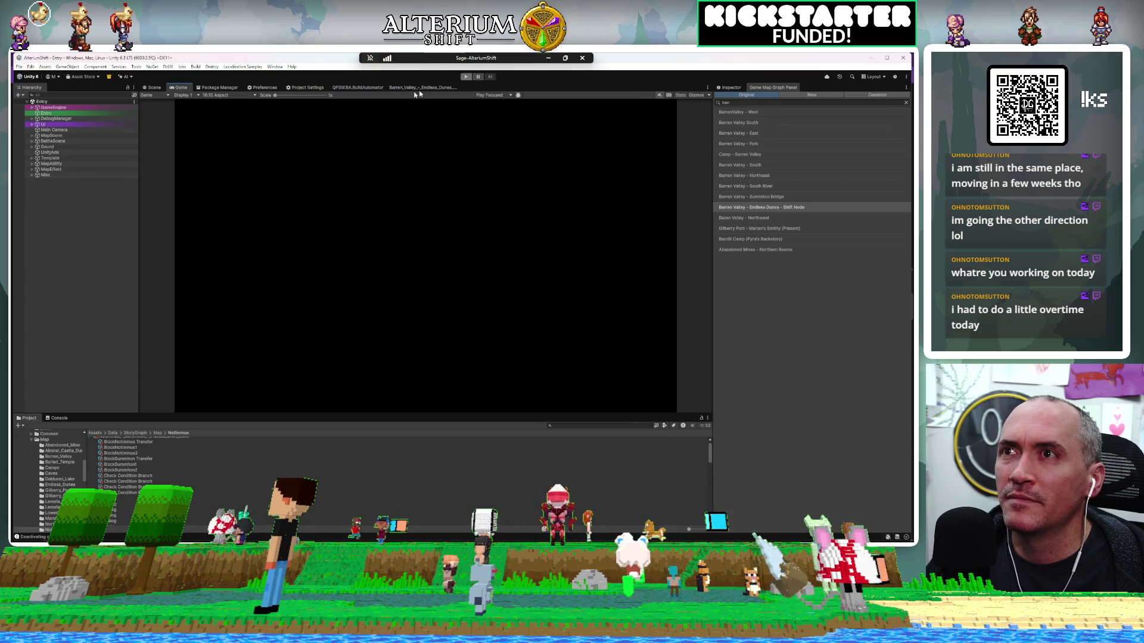
# Step: Start Play mode, choose Continue, and load the Barren Valley - Endless Dunes - Shift Node save
pyautogui.click(467, 77)
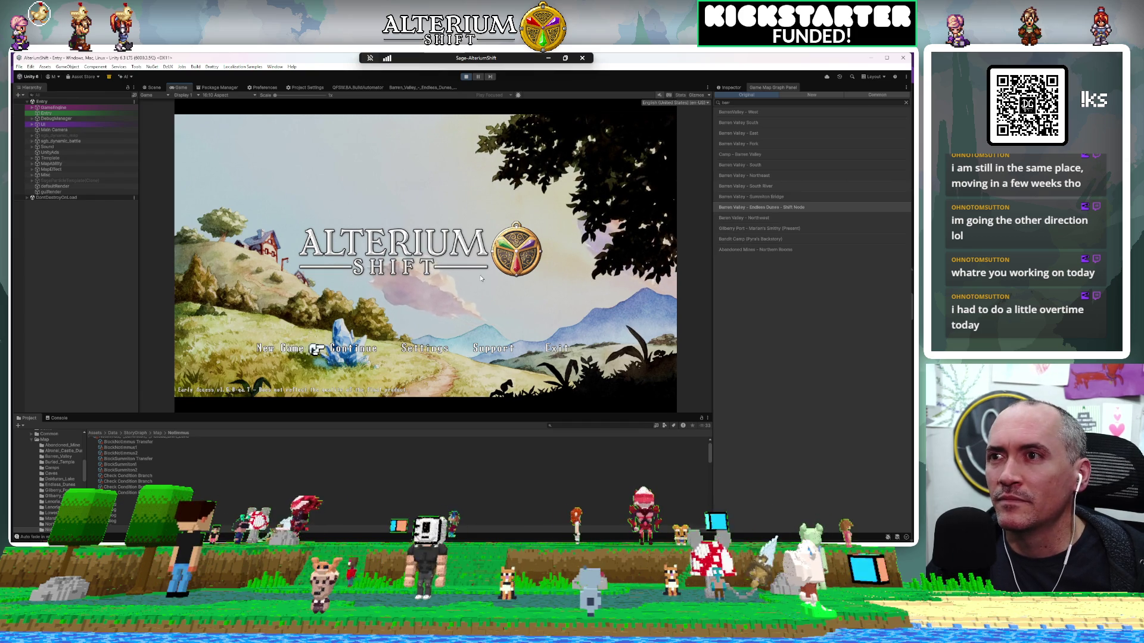
pyautogui.press('Return')
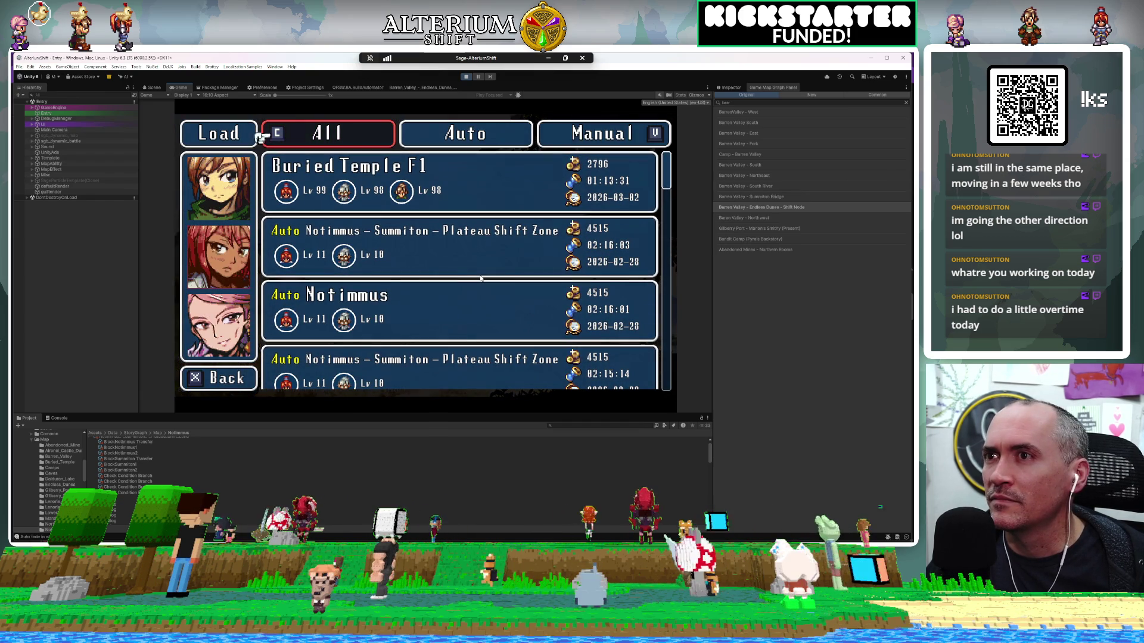
pyautogui.press('Down')
pyautogui.press('Down')
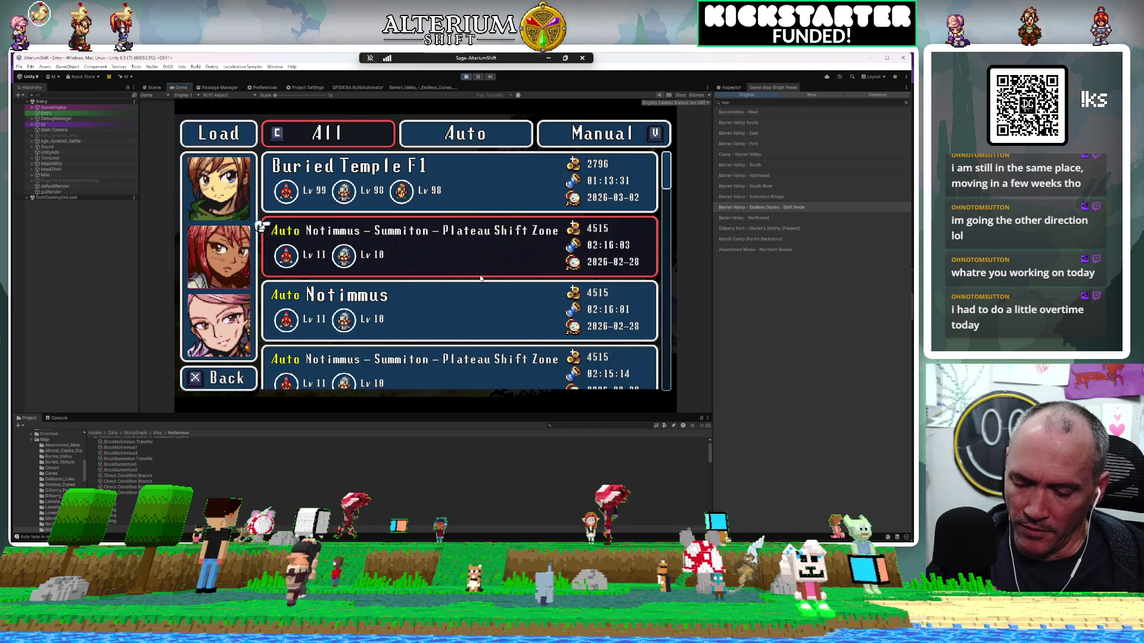
pyautogui.press('Up')
pyautogui.press('Up')
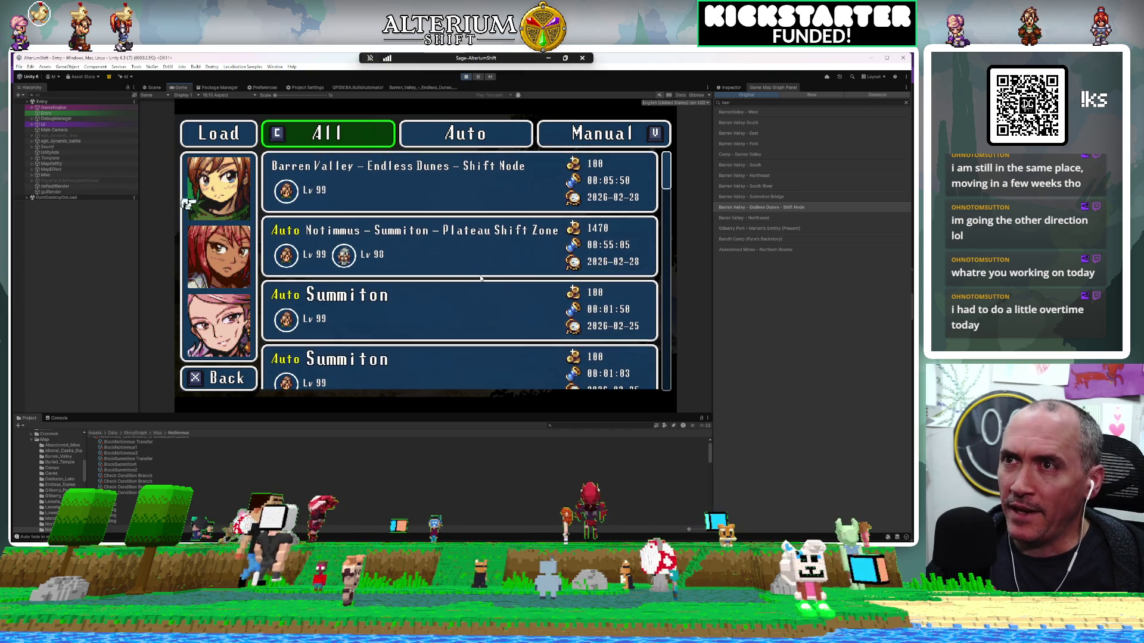
pyautogui.press('Down')
pyautogui.press('Return')
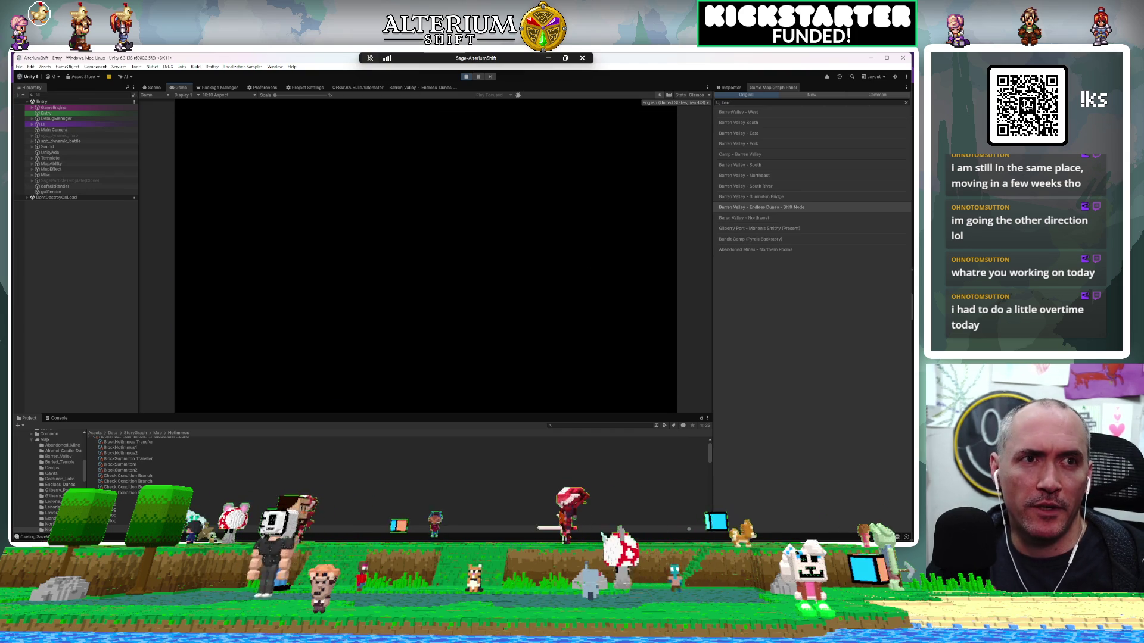
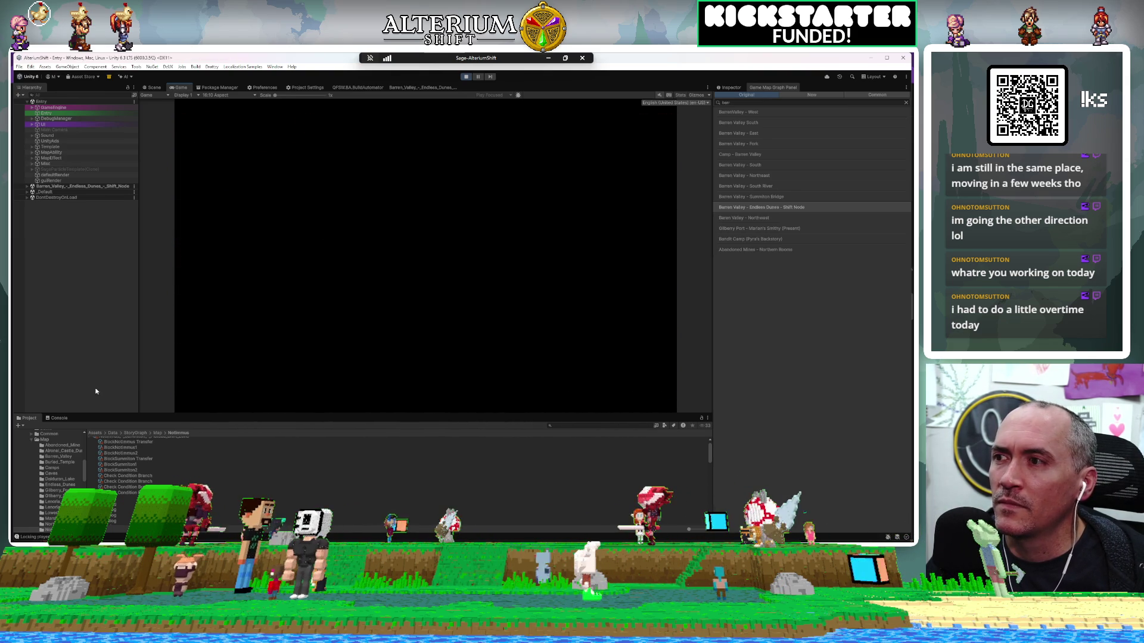
# Step: Go through the Console's NullReferenceException stack traces and jump to WindowControlNode.cs line 143
pyautogui.click(59, 418)
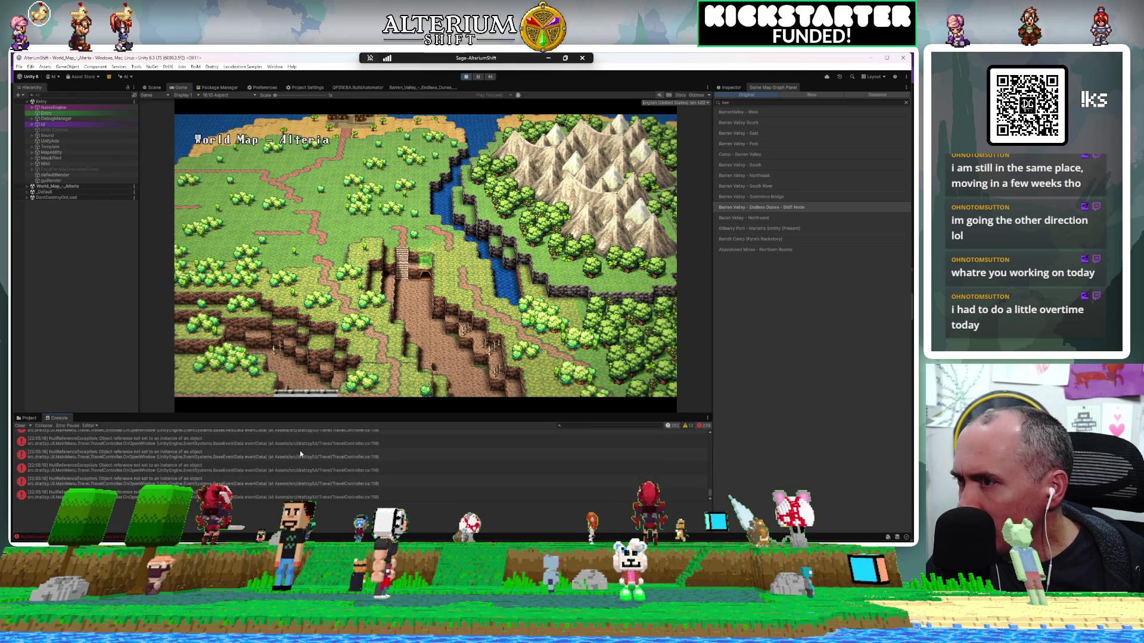
pyautogui.click(271, 457)
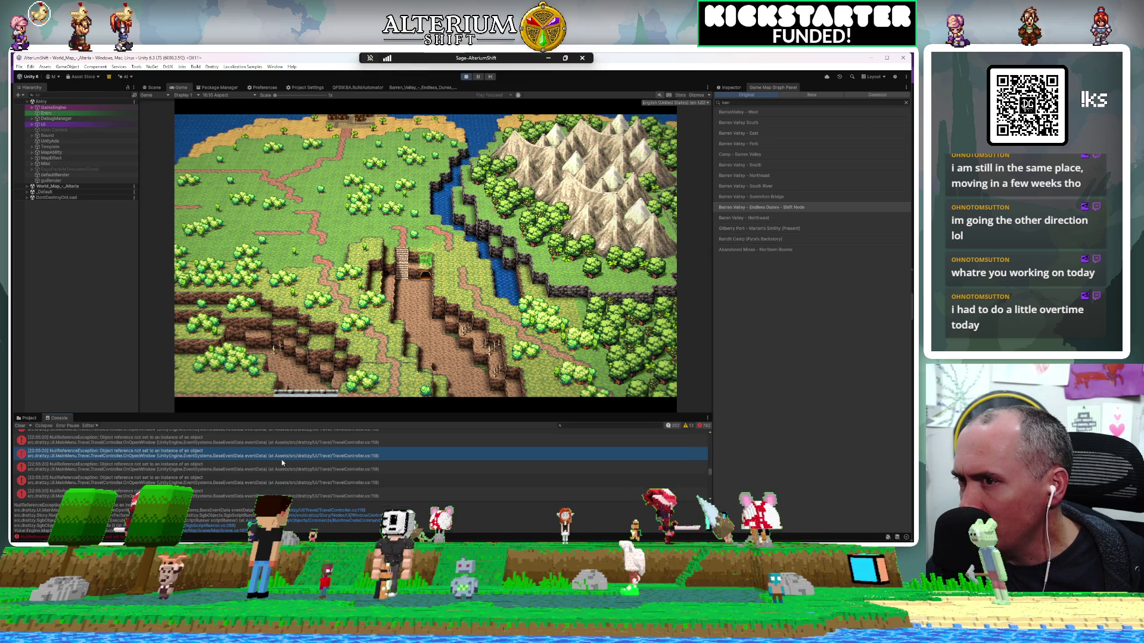
pyautogui.click(160, 463)
pyautogui.click(160, 495)
pyautogui.click(301, 516)
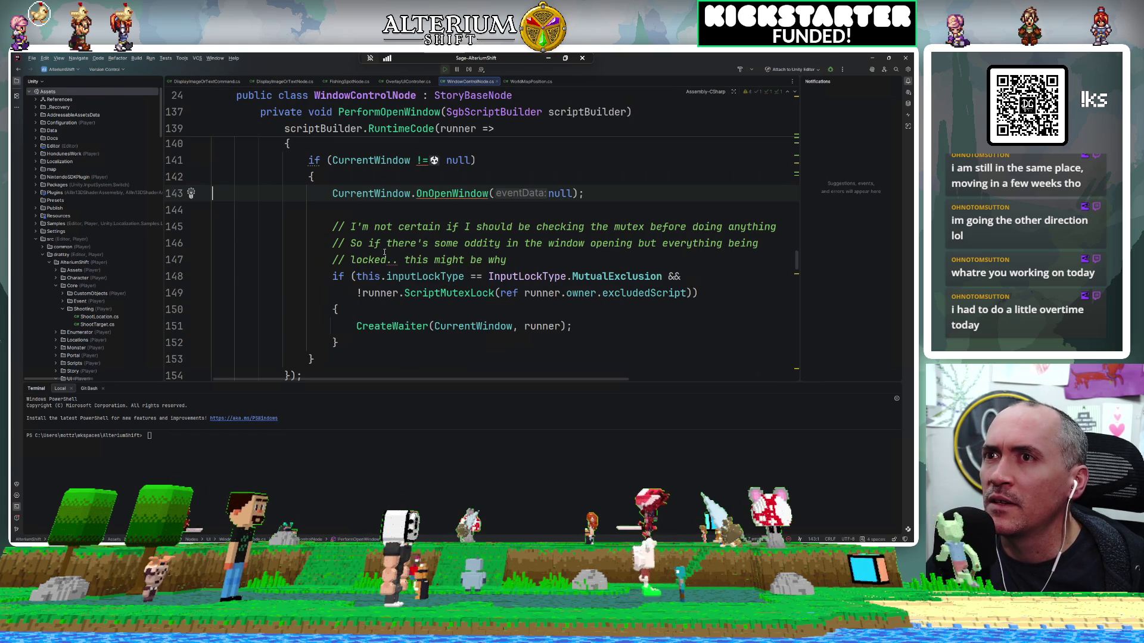
# Step: Inspect the CurrentWindow property declaration, return to the line 143 OnOpenWindow call, then go back to Unity
pyautogui.moveTo(427, 195)
pyautogui.keyDown('ctrl'); pyautogui.click(371, 194); pyautogui.keyUp('ctrl')
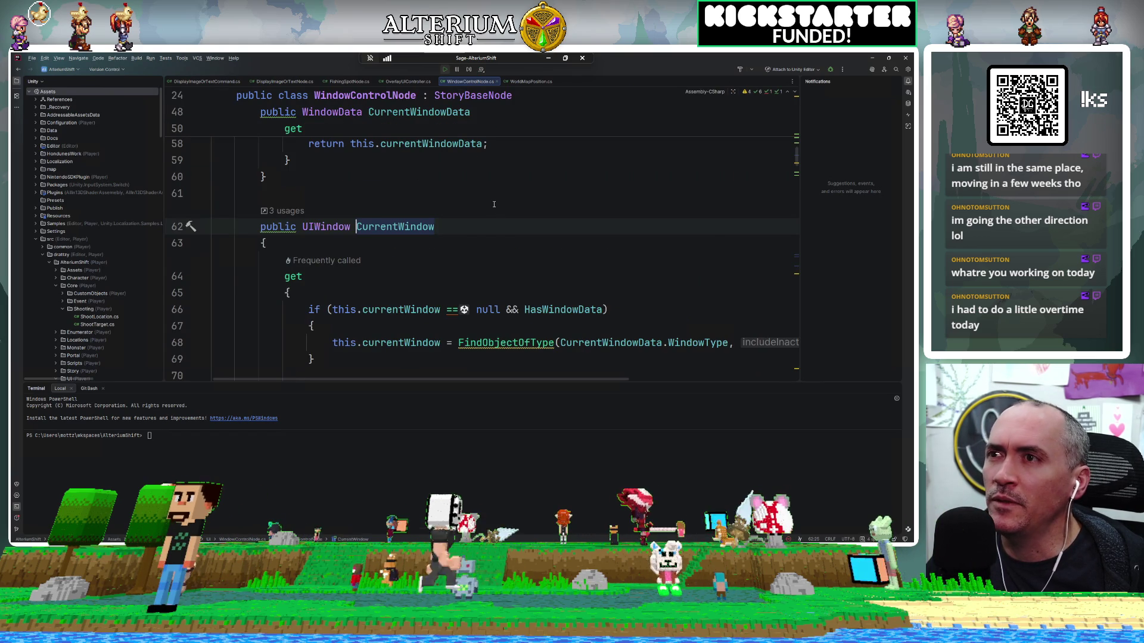
pyautogui.hotkey('ctrl', 'alt', 'Left')
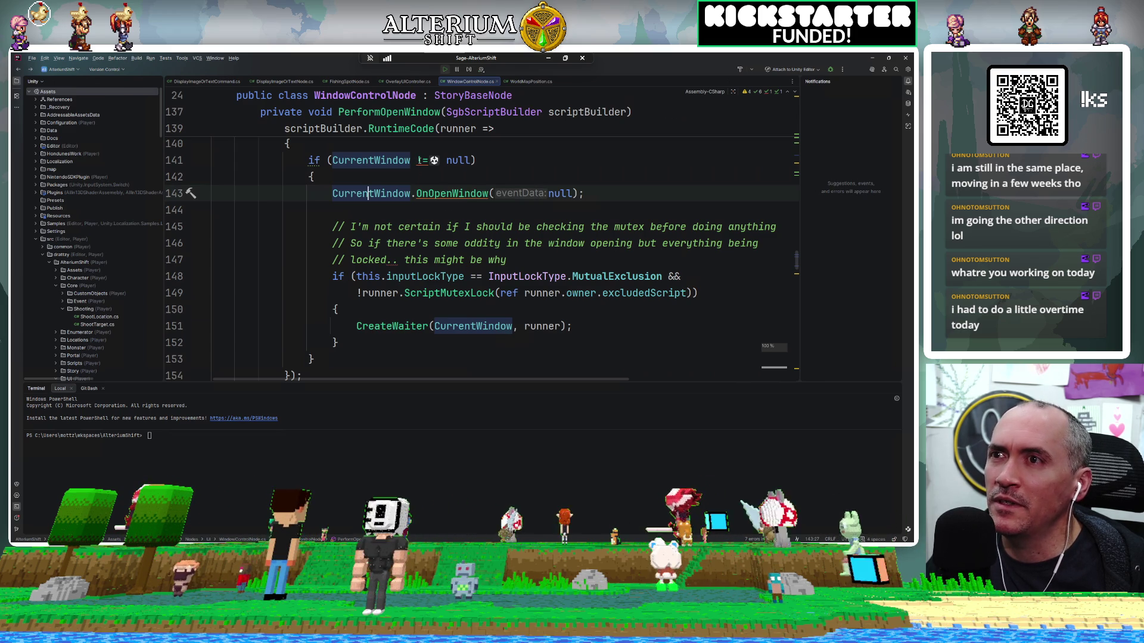
pyautogui.scroll(3, 536, 298)
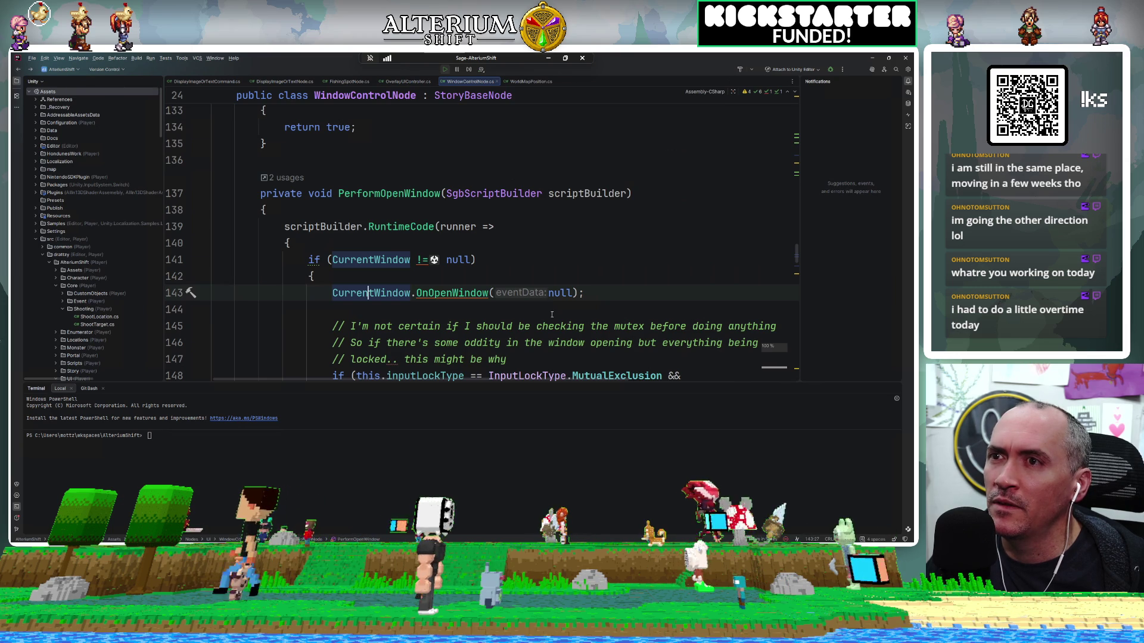
pyautogui.scroll(-2, 551, 315)
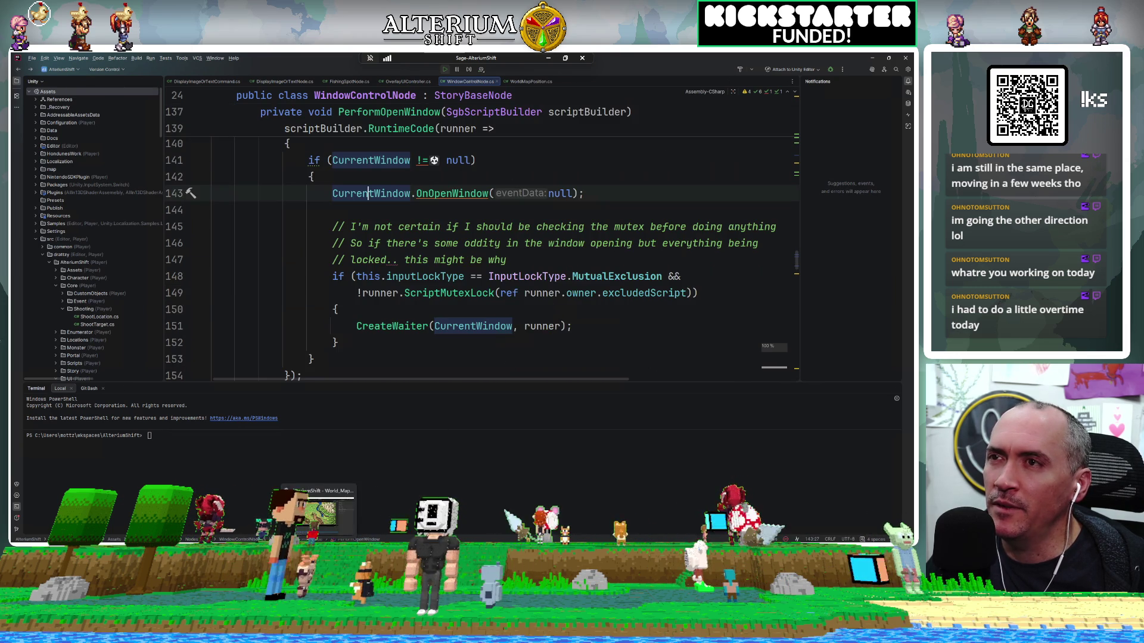
pyautogui.hotkey('alt', 'Tab')
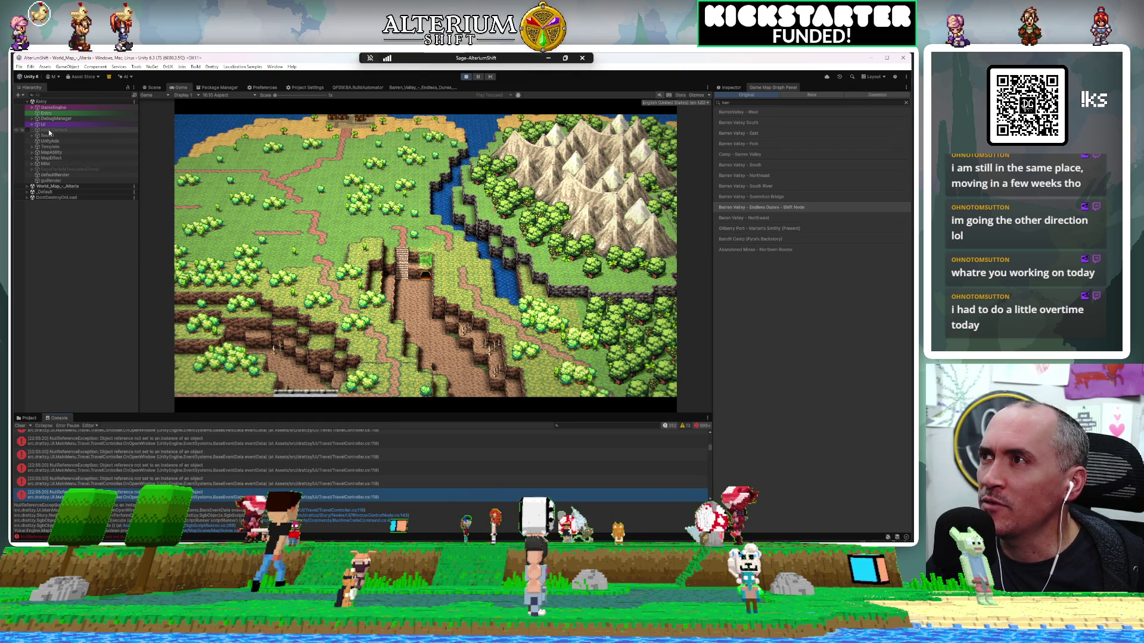
# Step: Stop Play mode and expand UI > Windows > RootContainer in the Hierarchy
pyautogui.click(466, 77)
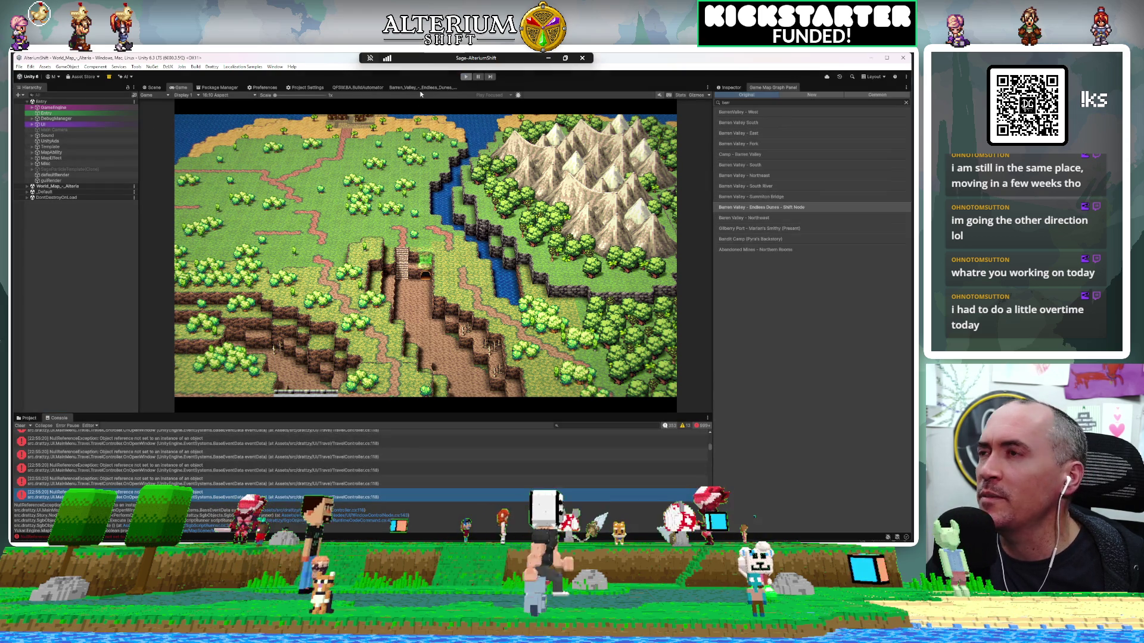
pyautogui.click(31, 125)
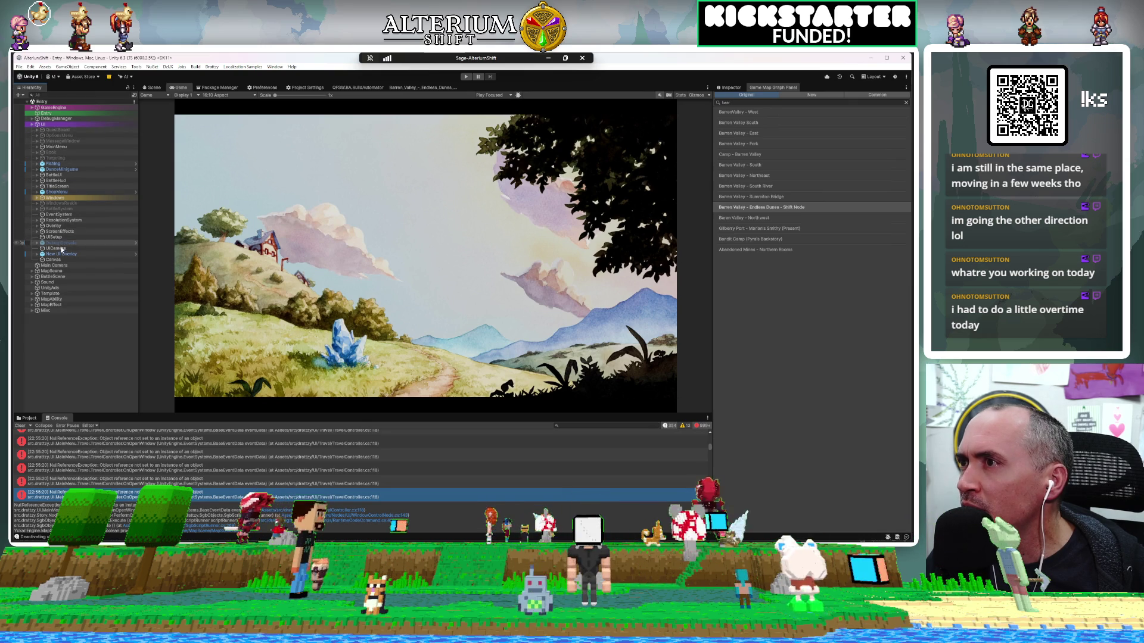
pyautogui.click(40, 200)
pyautogui.click(38, 199)
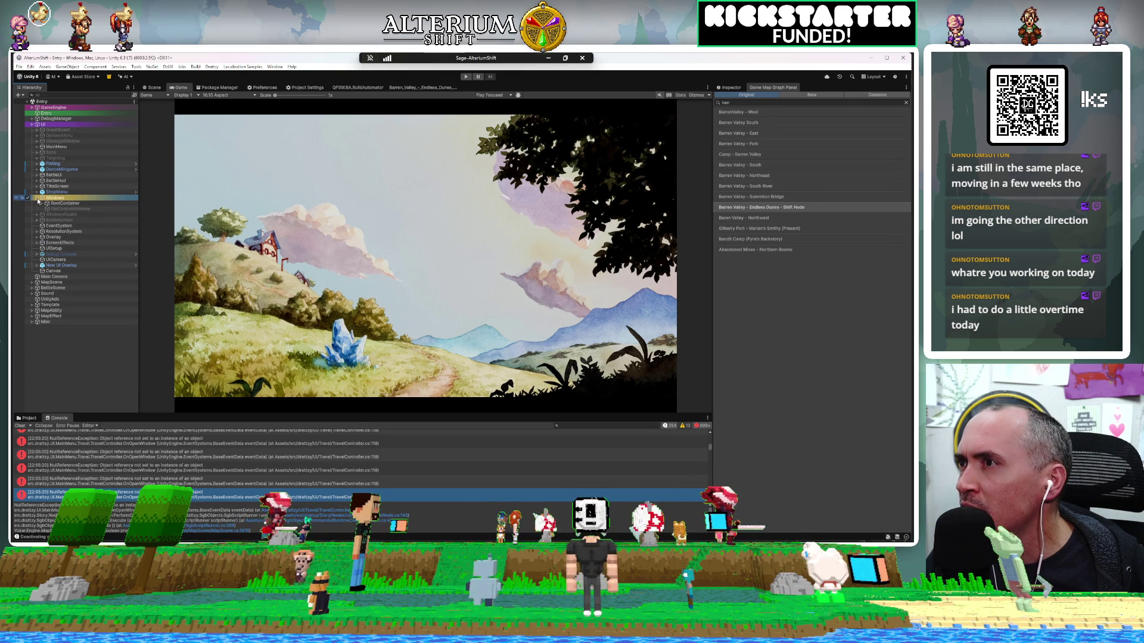
pyautogui.click(42, 203)
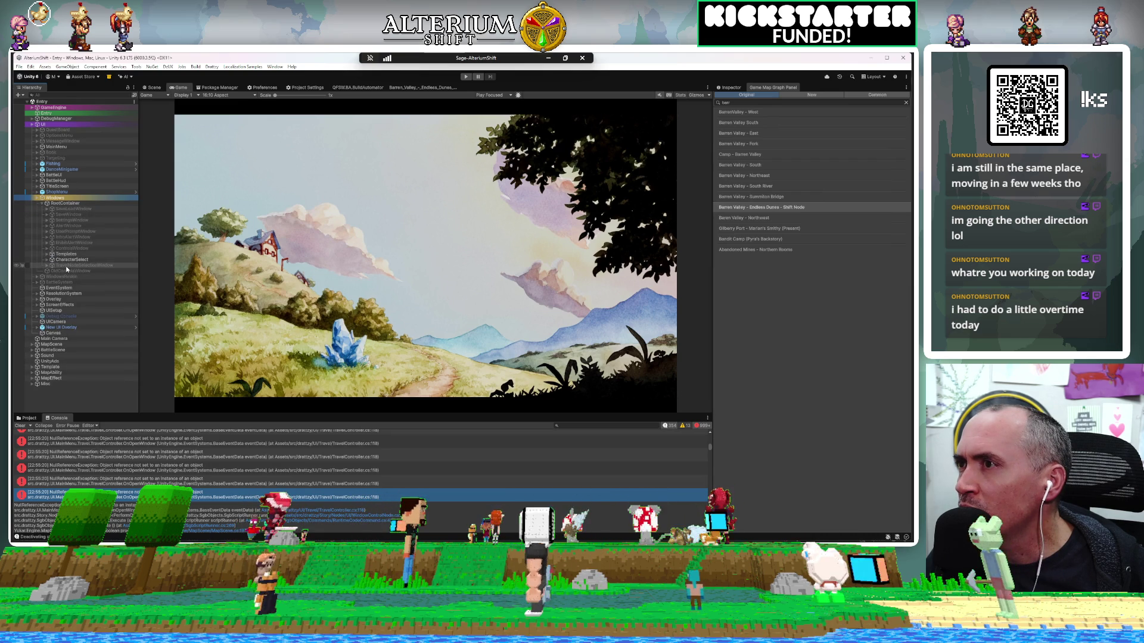
# Step: Toggle TravelNodeSelectionWindow on to preview it, then deactivate it again
pyautogui.click(26, 265)
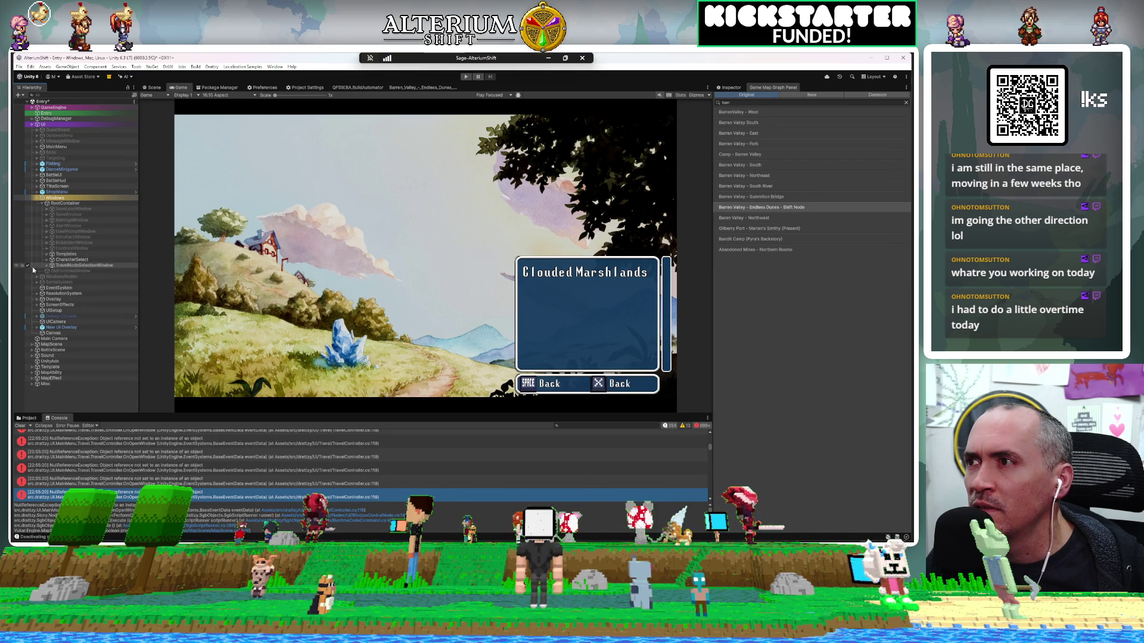
pyautogui.click(47, 266)
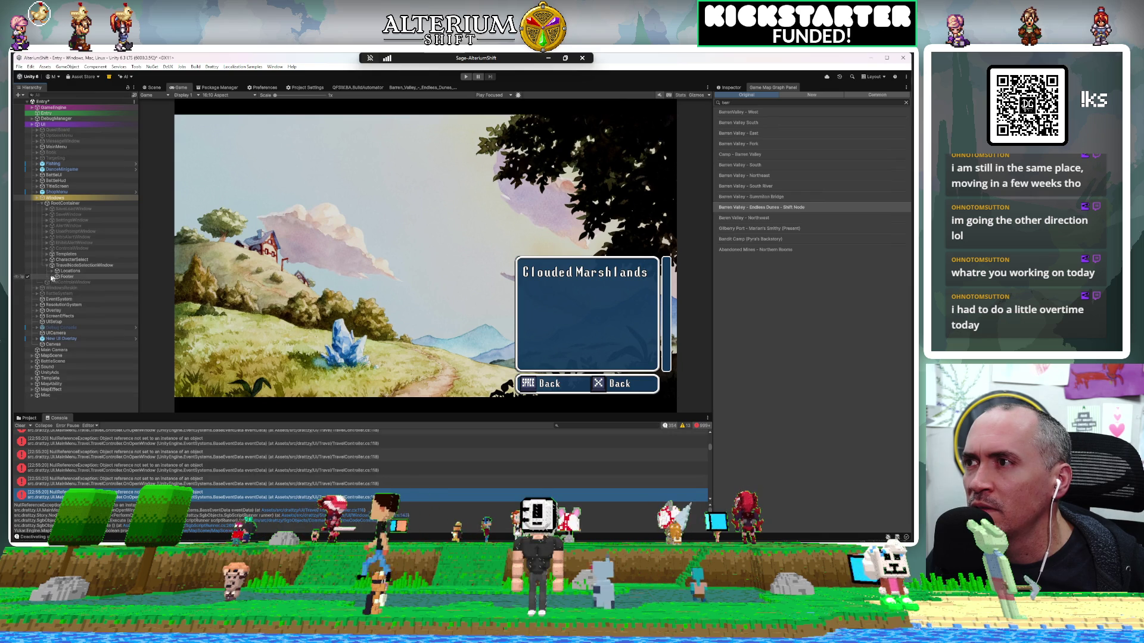
pyautogui.click(27, 266)
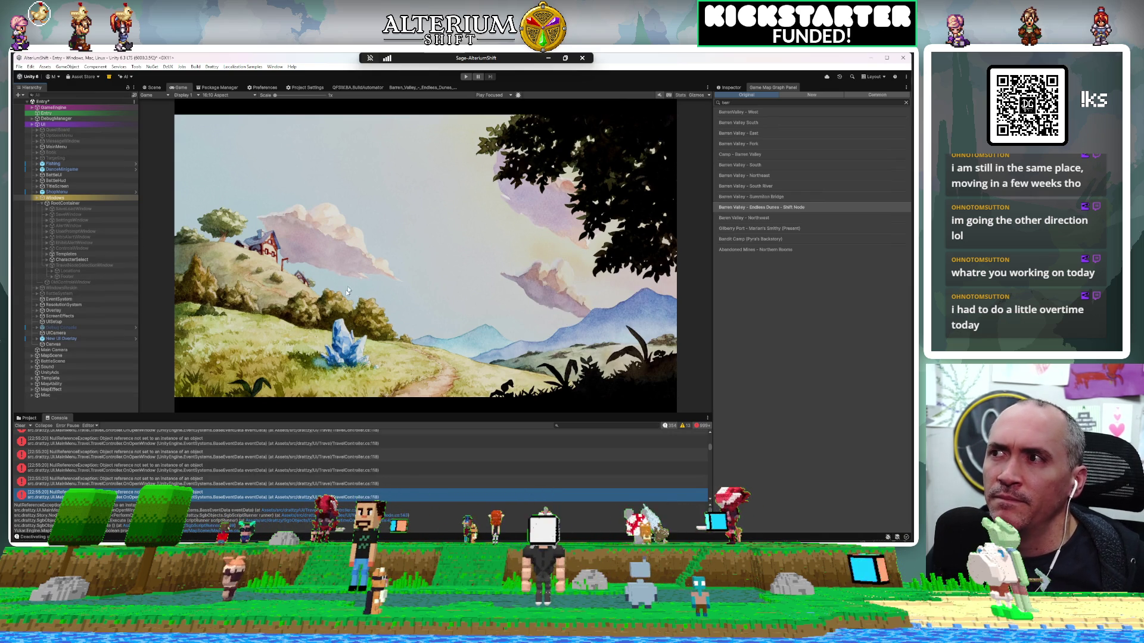
pyautogui.hotkey('alt', 'Tab')
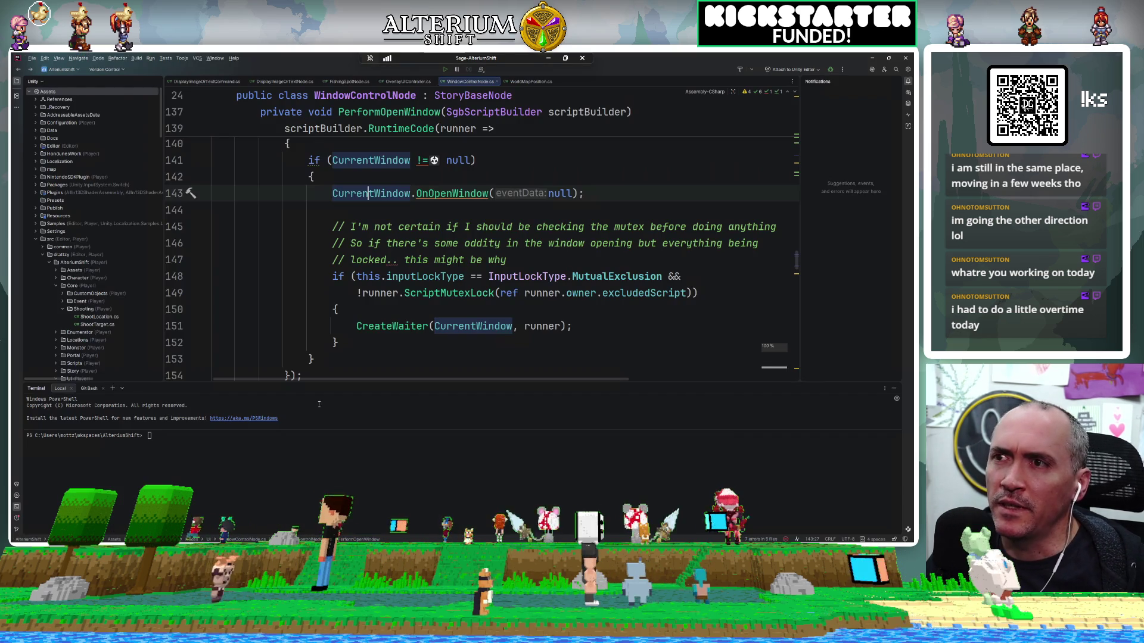
# Step: Trace CurrentWindow's FindObjectOfType lookup to the WindowType property in WindowData.cs
pyautogui.keyDown('ctrl'); pyautogui.click(402, 161); pyautogui.keyUp('ctrl')
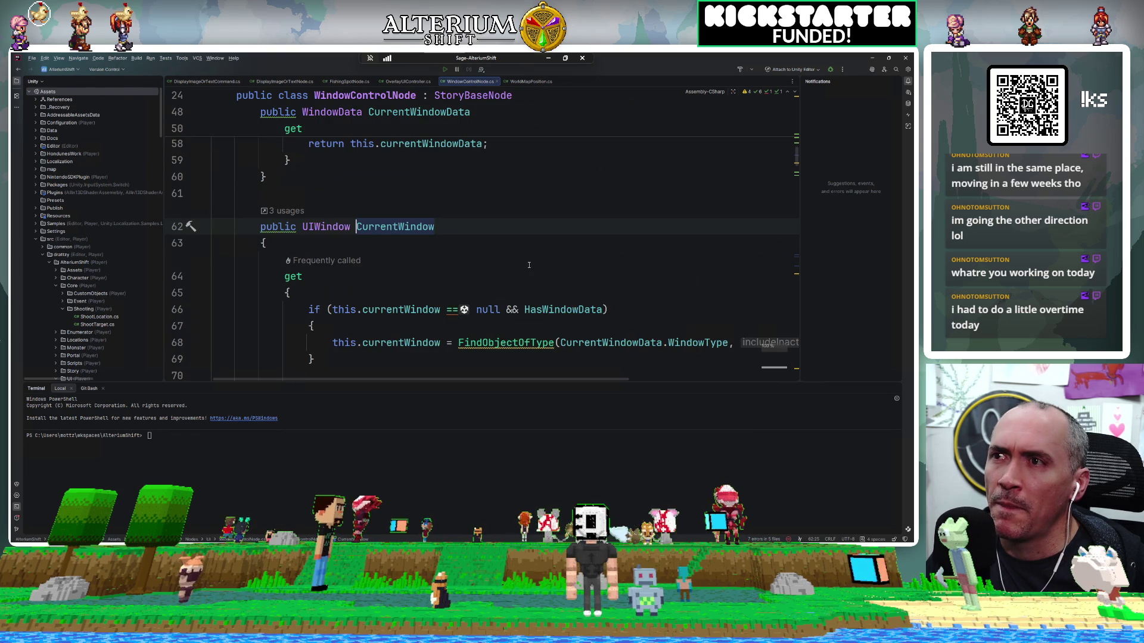
pyautogui.scroll(-3, 521, 267)
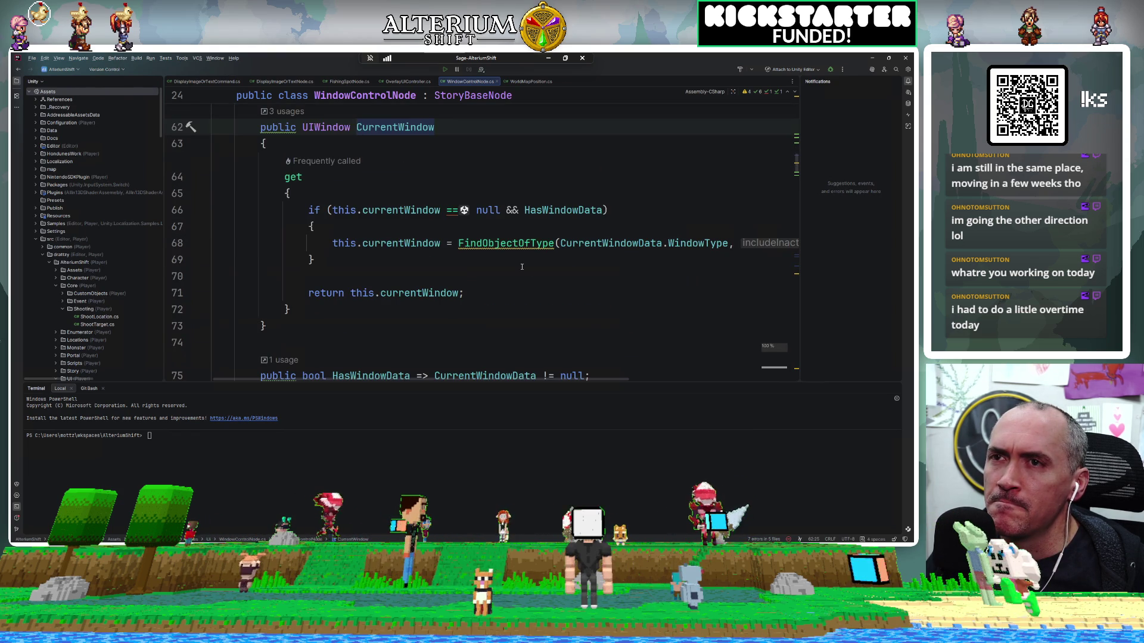
pyautogui.hscroll(5, 521, 267)
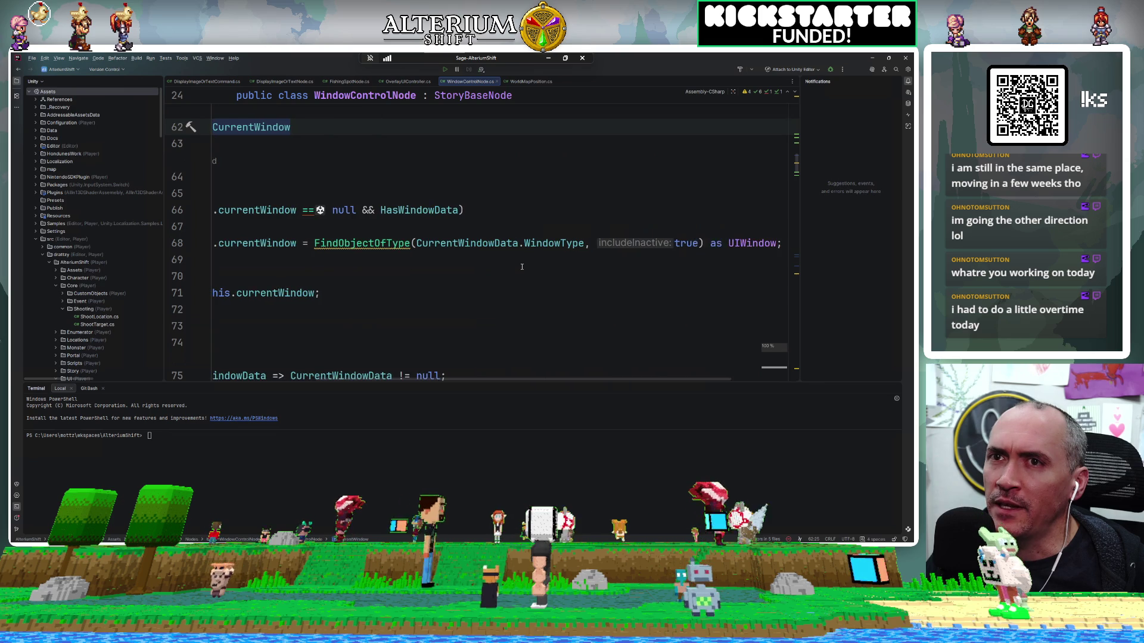
pyautogui.hscroll(-5, 522, 267)
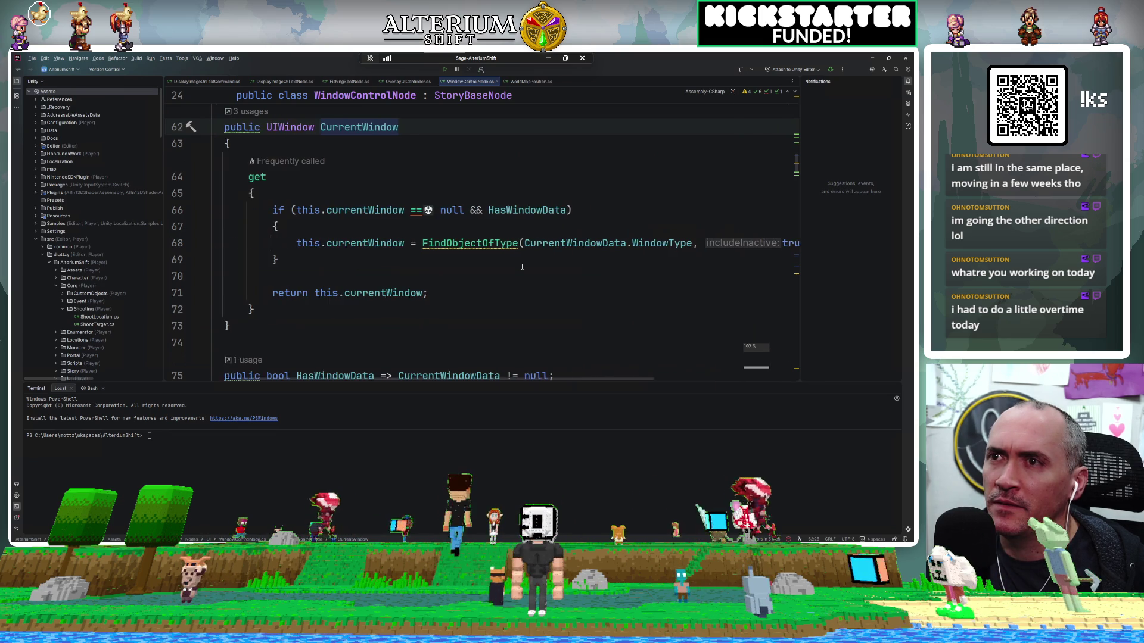
pyautogui.hscroll(2, 522, 266)
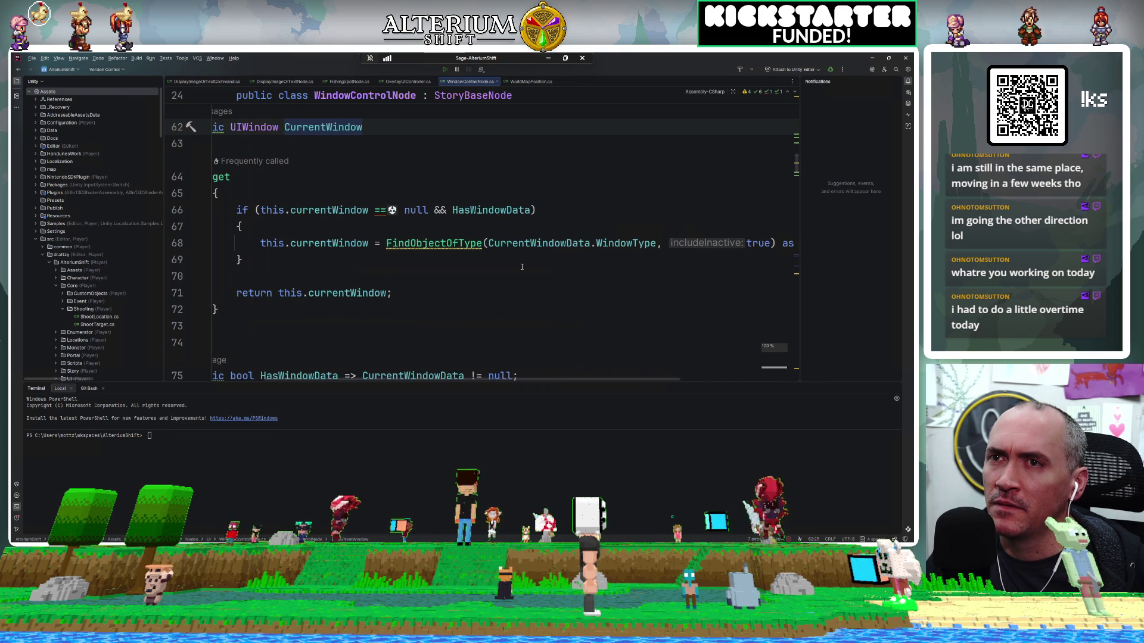
pyautogui.keyDown('ctrl'); pyautogui.click(644, 242); pyautogui.keyUp('ctrl')
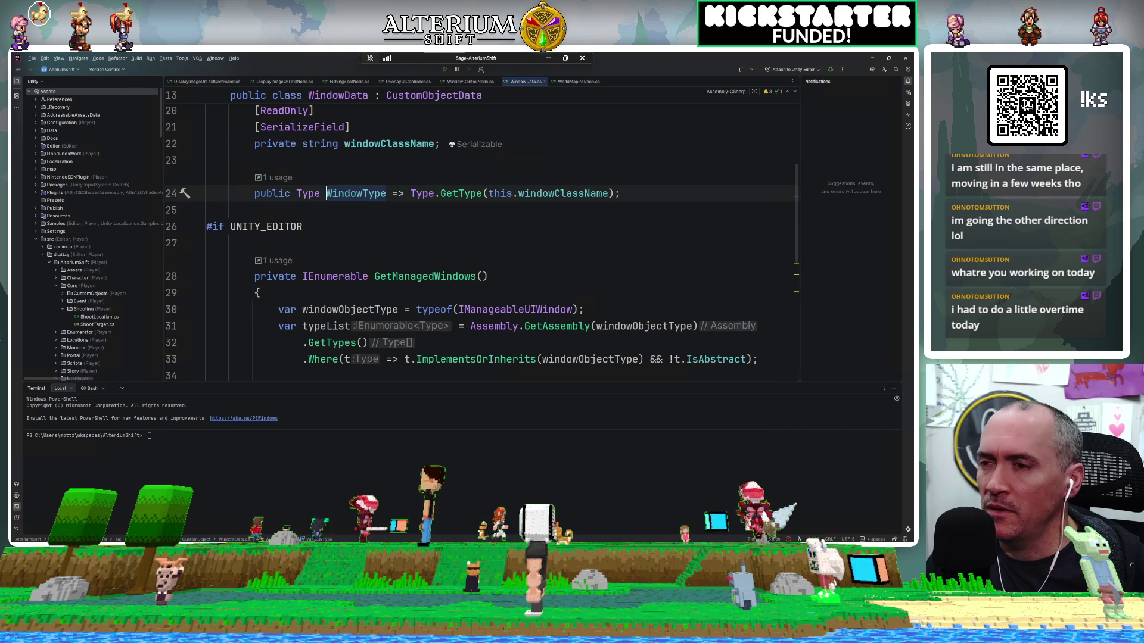
pyautogui.hotkey('alt', 'Tab')
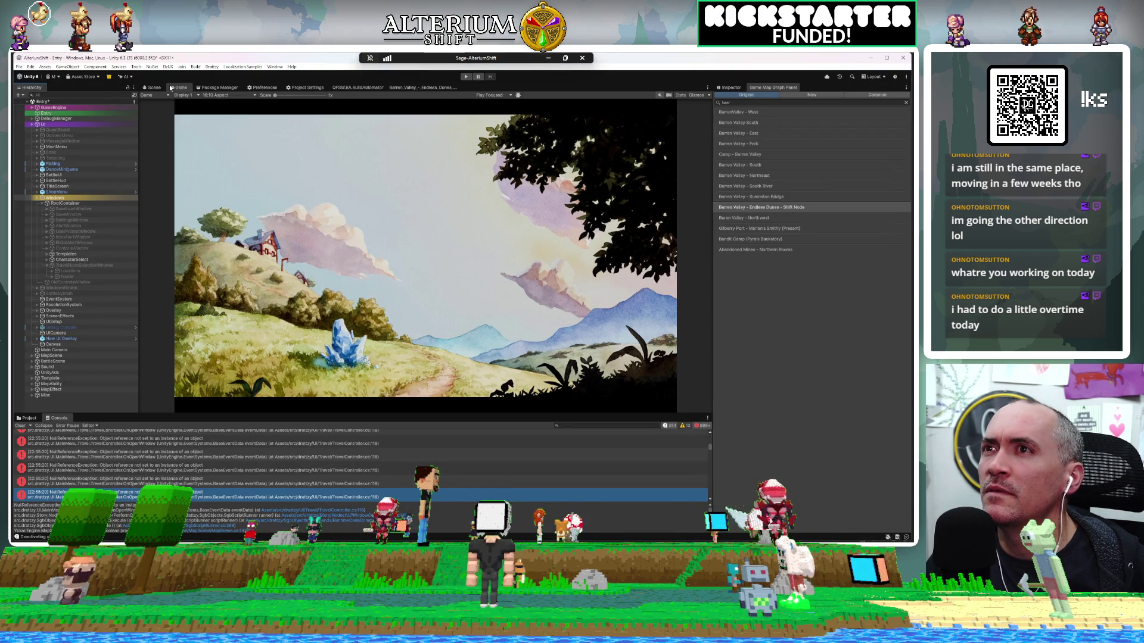
# Step: Open the Game Editor, dock it in the main panel, and show the custom object data
pyautogui.click(212, 67)
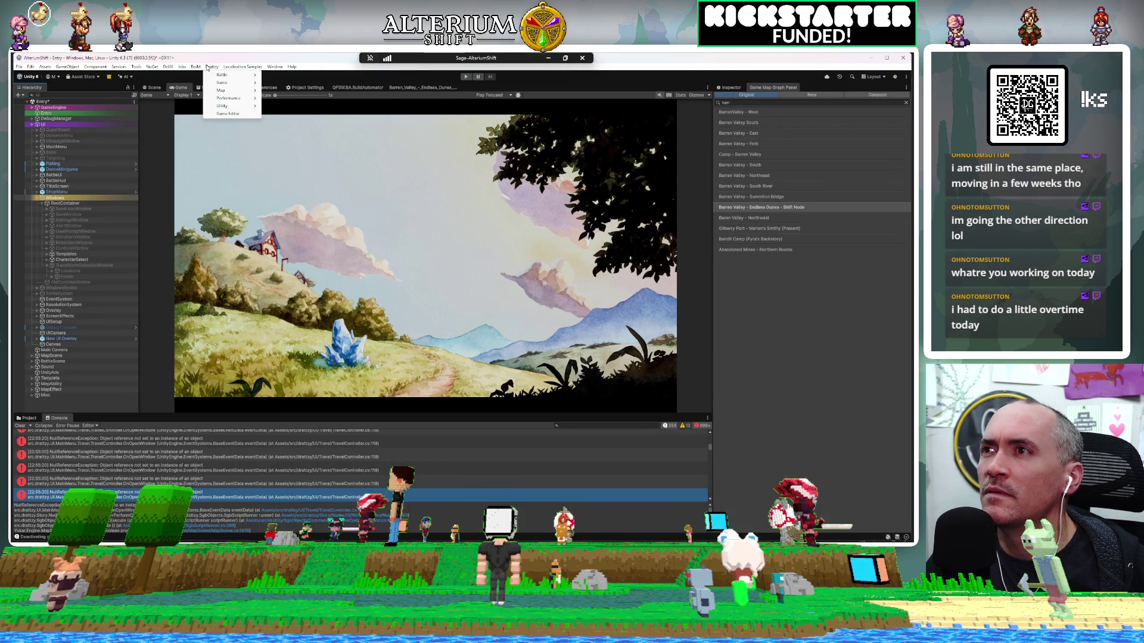
pyautogui.click(225, 114)
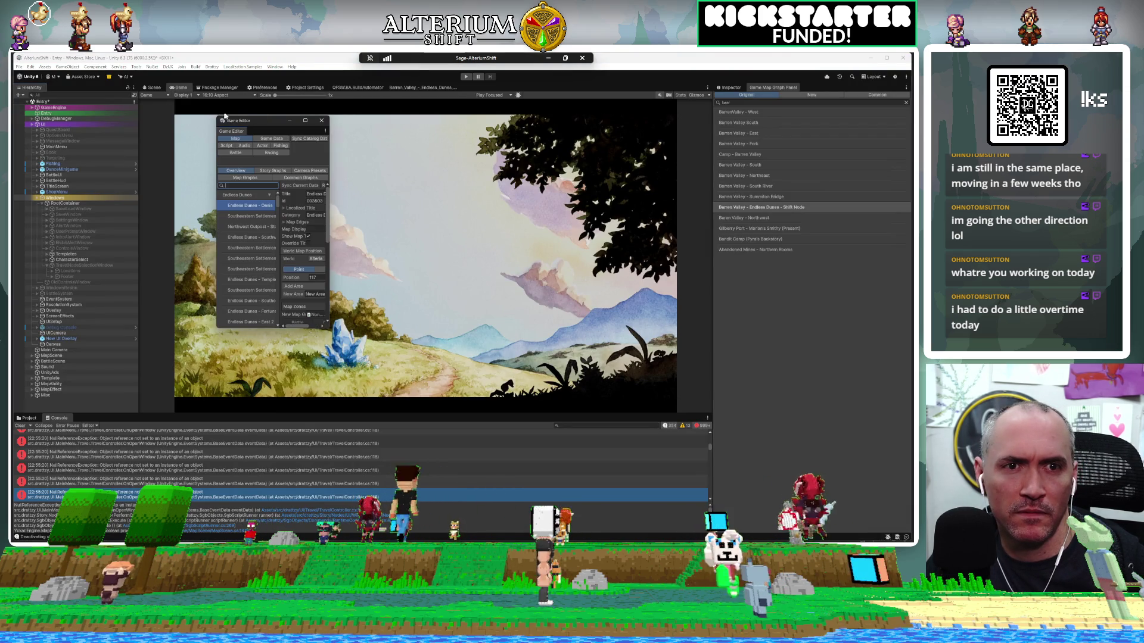
pyautogui.moveTo(222, 127)
pyautogui.mouseDown()
pyautogui.moveTo(359, 123)
pyautogui.moveTo(452, 89)
pyautogui.moveTo(505, 86)
pyautogui.mouseUp()
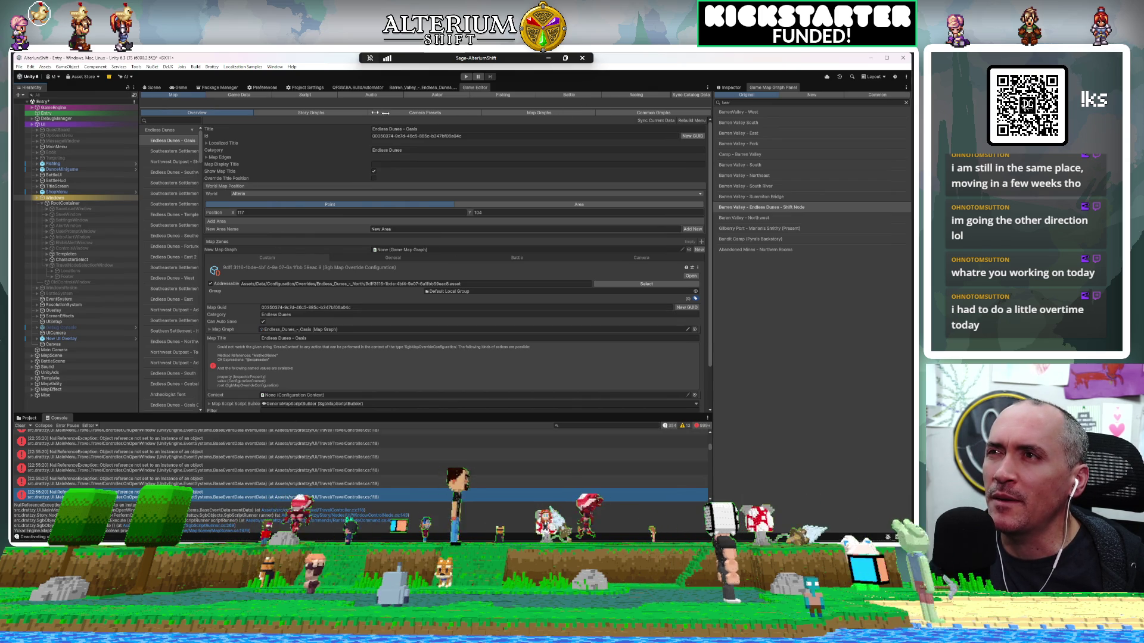
pyautogui.click(239, 95)
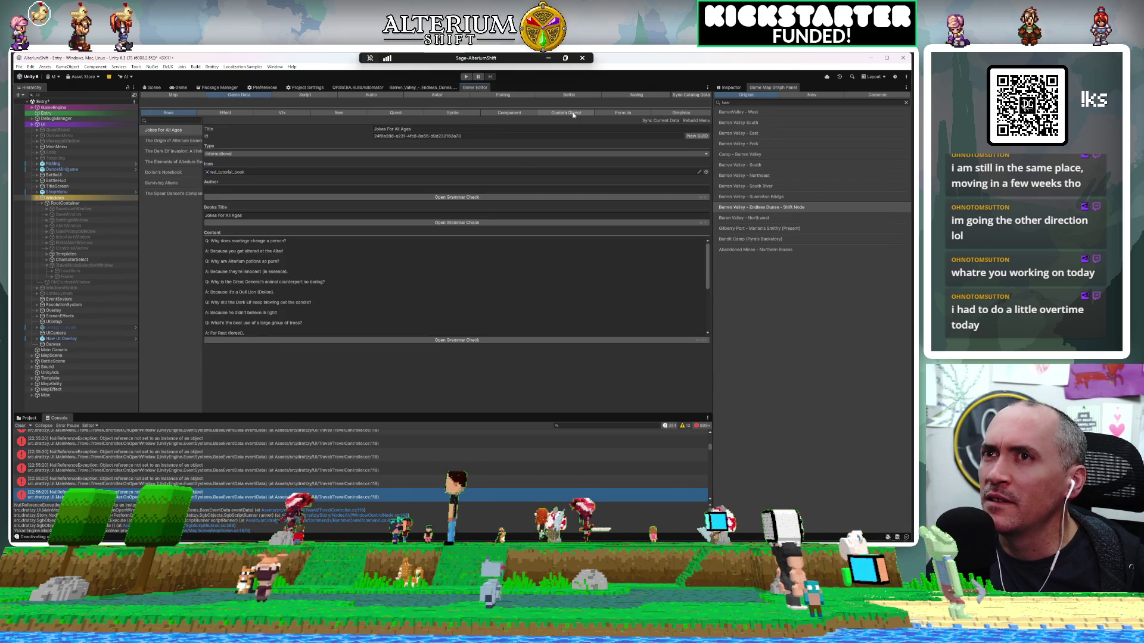
pyautogui.click(566, 113)
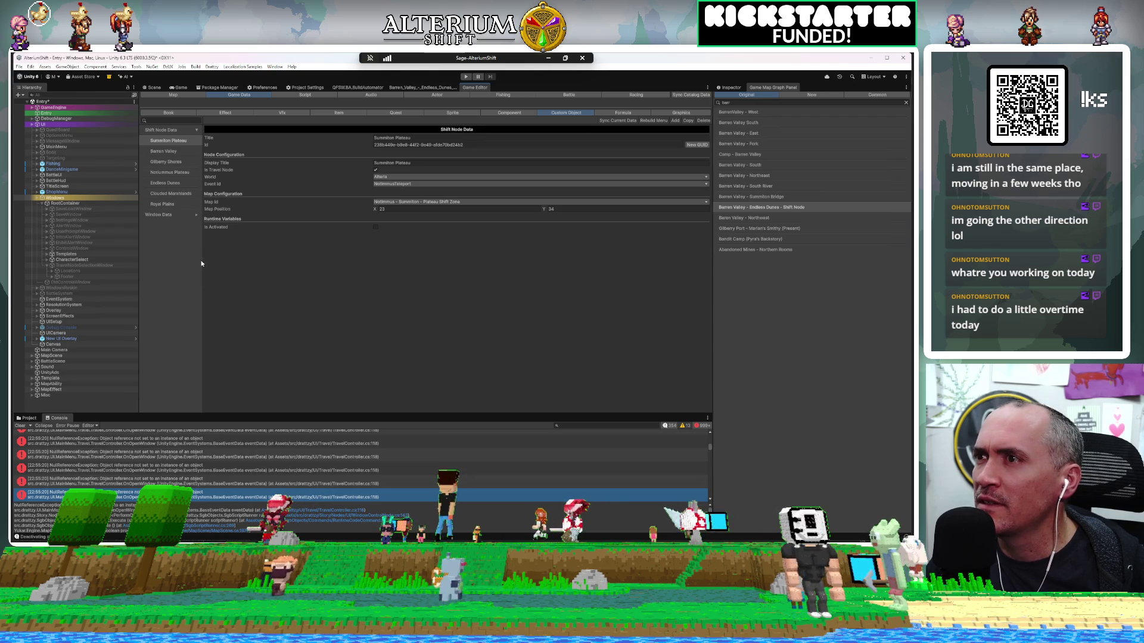
# Step: Open the Travel Window data and review the Barren Valley and Royal Plains shift nodes
pyautogui.click(179, 216)
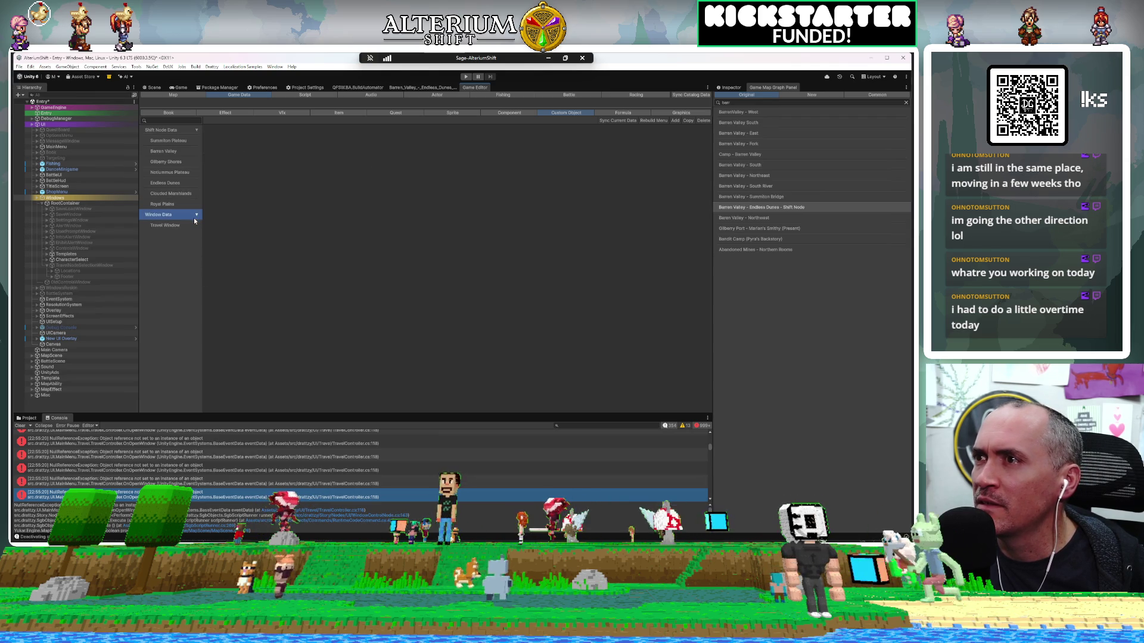
pyautogui.click(177, 226)
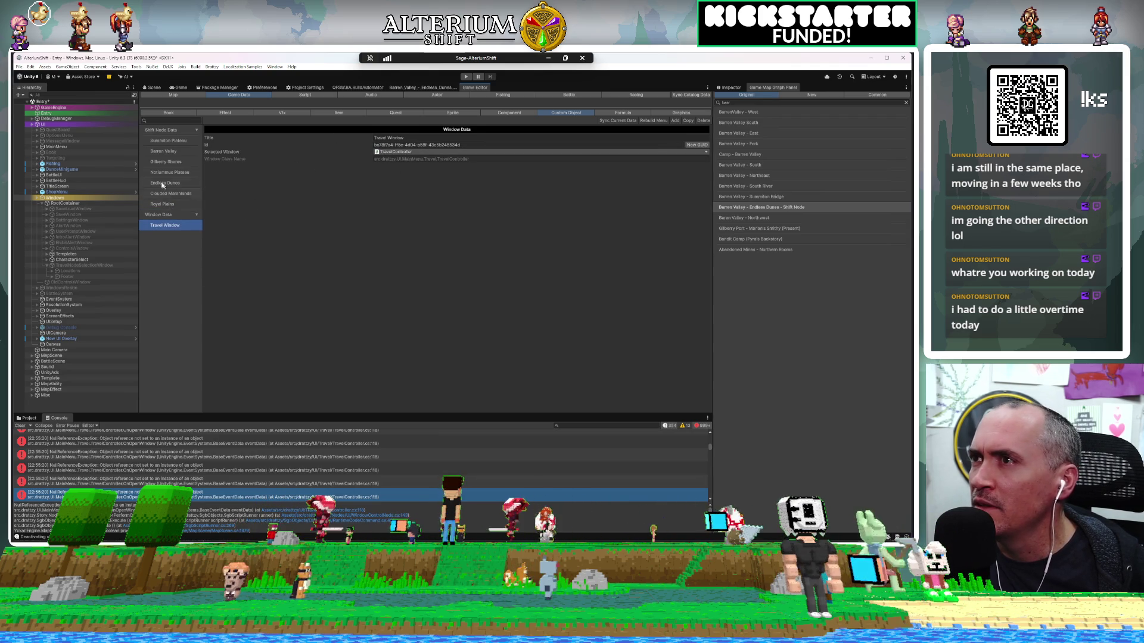
pyautogui.click(163, 152)
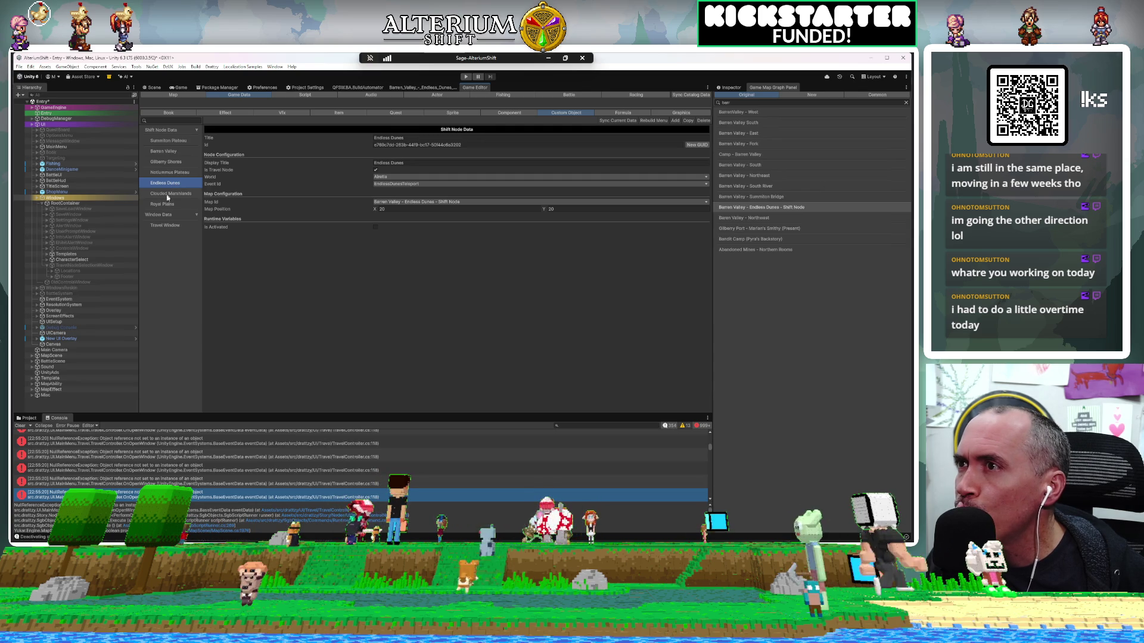
pyautogui.click(167, 204)
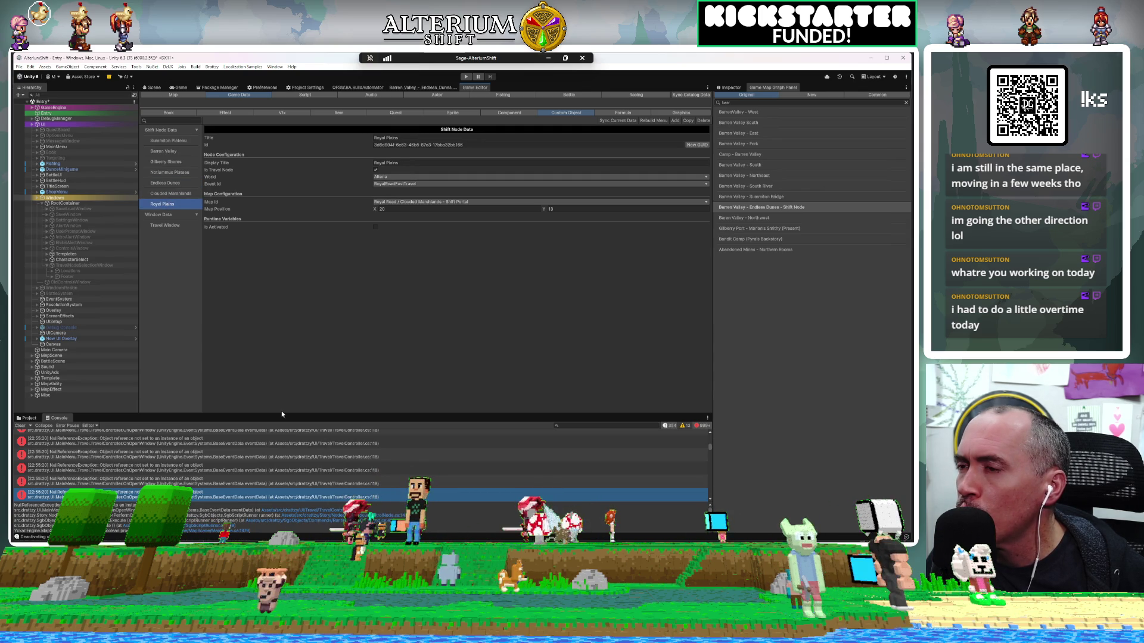
pyautogui.hotkey('alt', 'Tab')
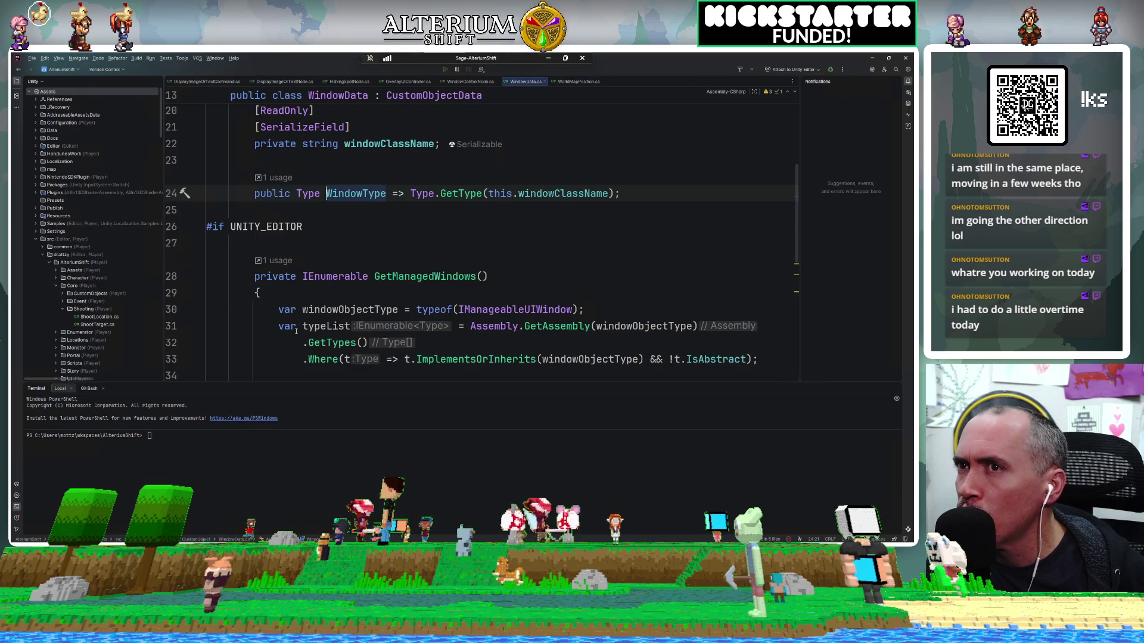
# Step: Jump to the windowClassName field on line 22 and read its attributes in WindowData.cs
pyautogui.moveTo(296, 327)
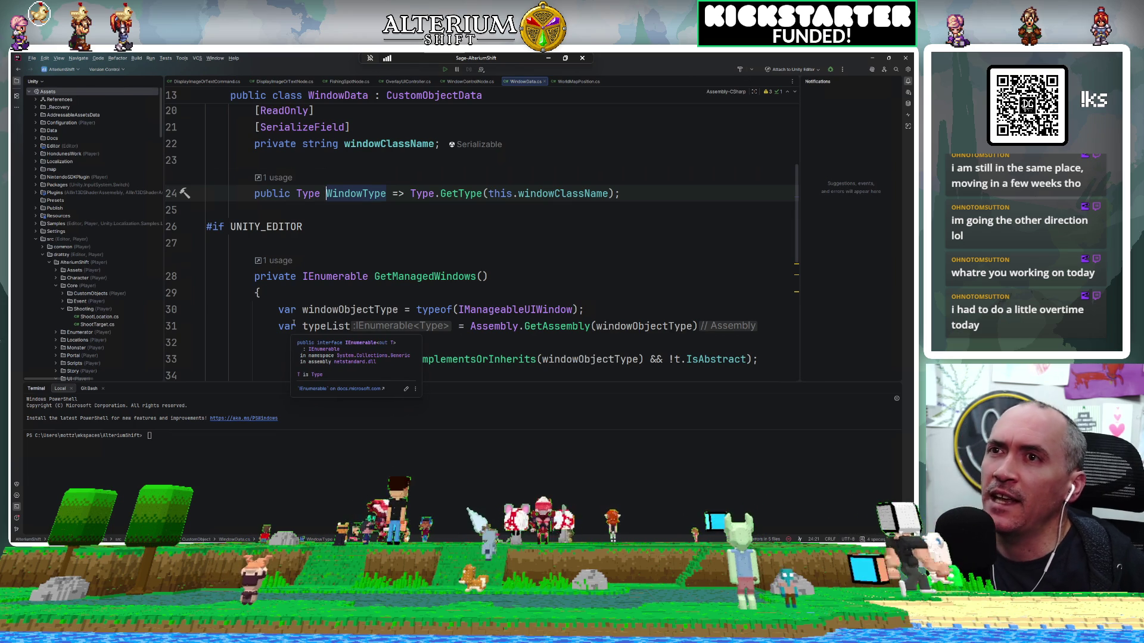
pyautogui.keyDown('ctrl'); pyautogui.click(558, 193); pyautogui.keyUp('ctrl')
pyautogui.scroll(1, 558, 191)
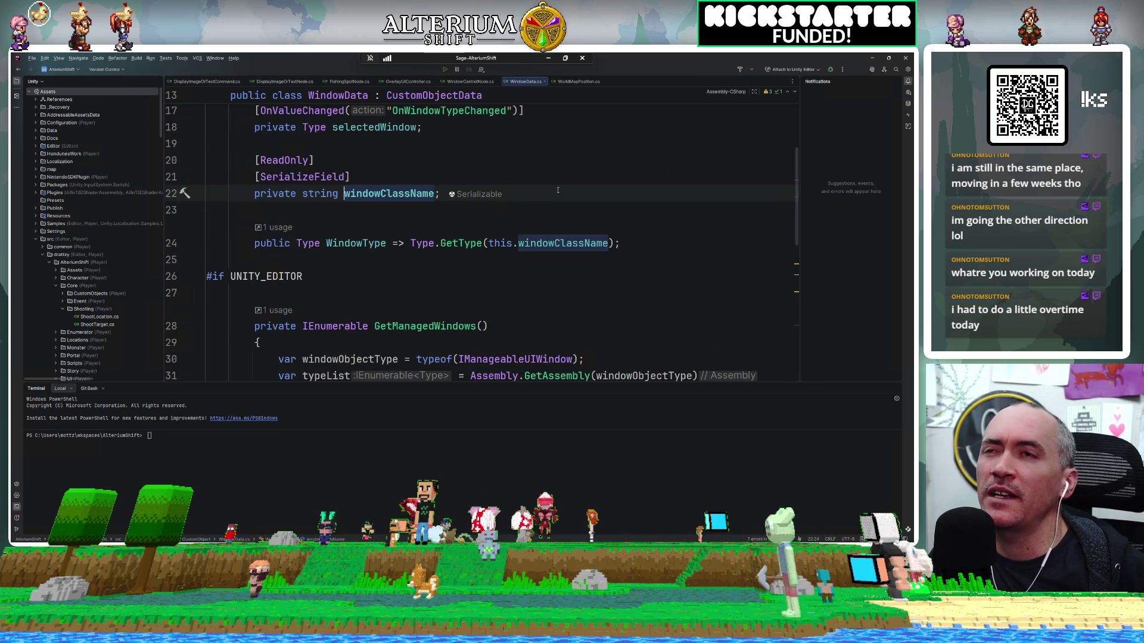
pyautogui.scroll(2, 558, 191)
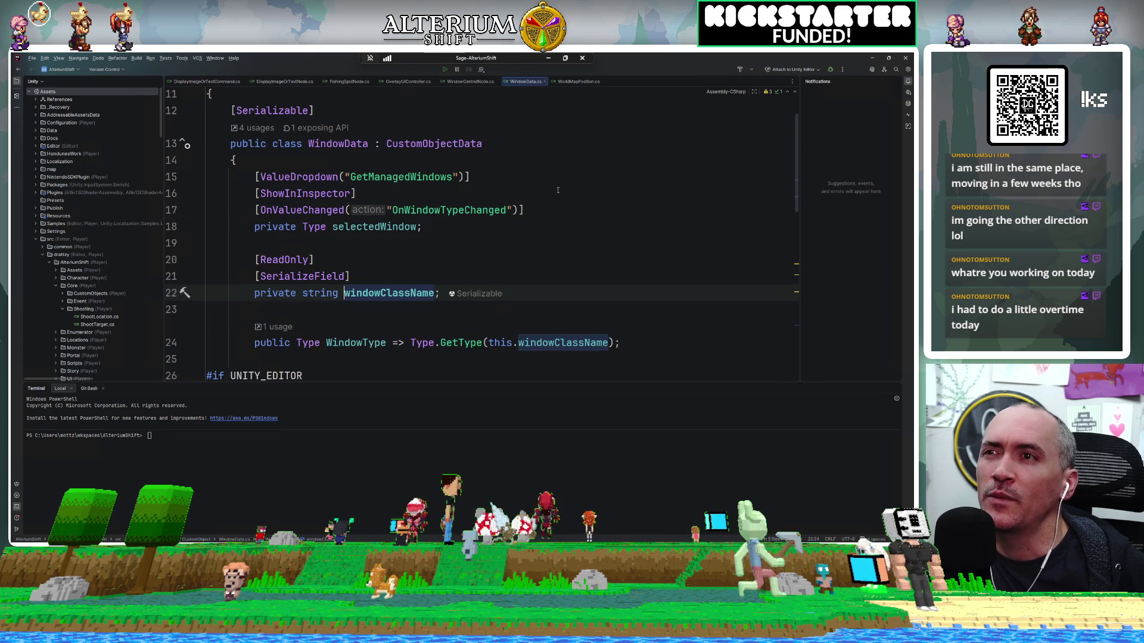
pyautogui.scroll(-1, 558, 268)
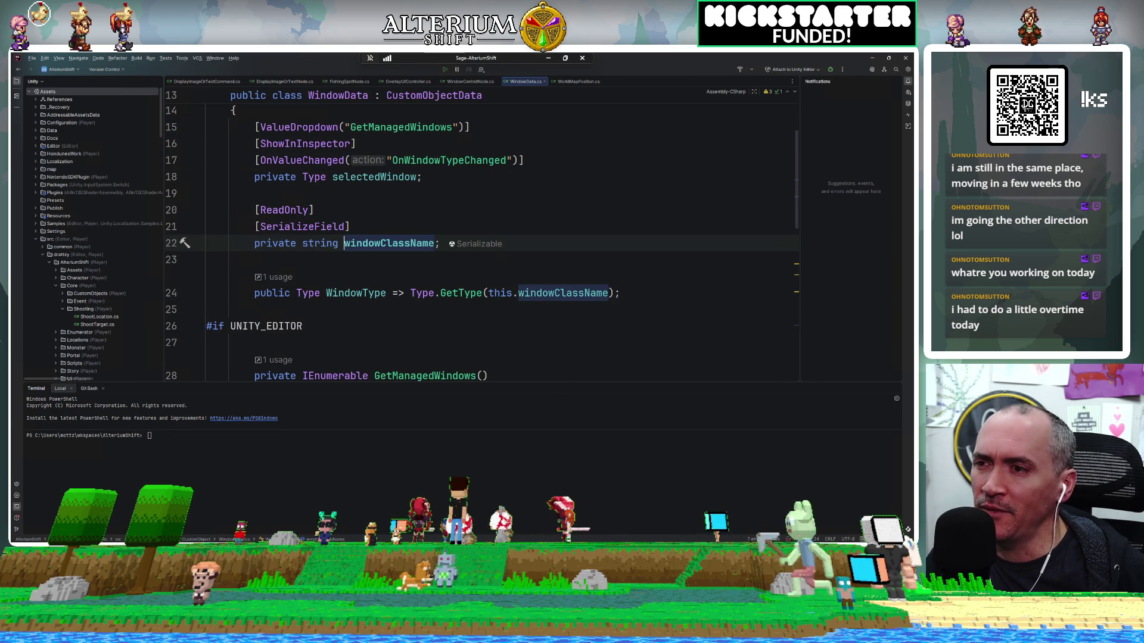
pyautogui.hotkey('alt', 'Tab')
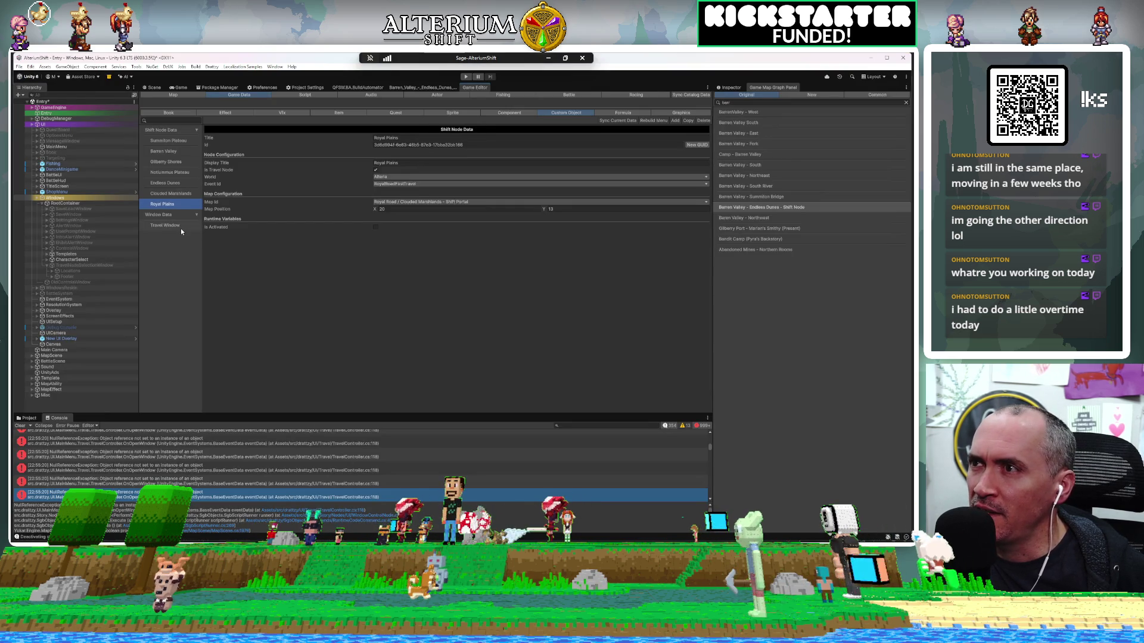
# Step: Set the Travel Window's Selected Window to TravelController
pyautogui.click(181, 227)
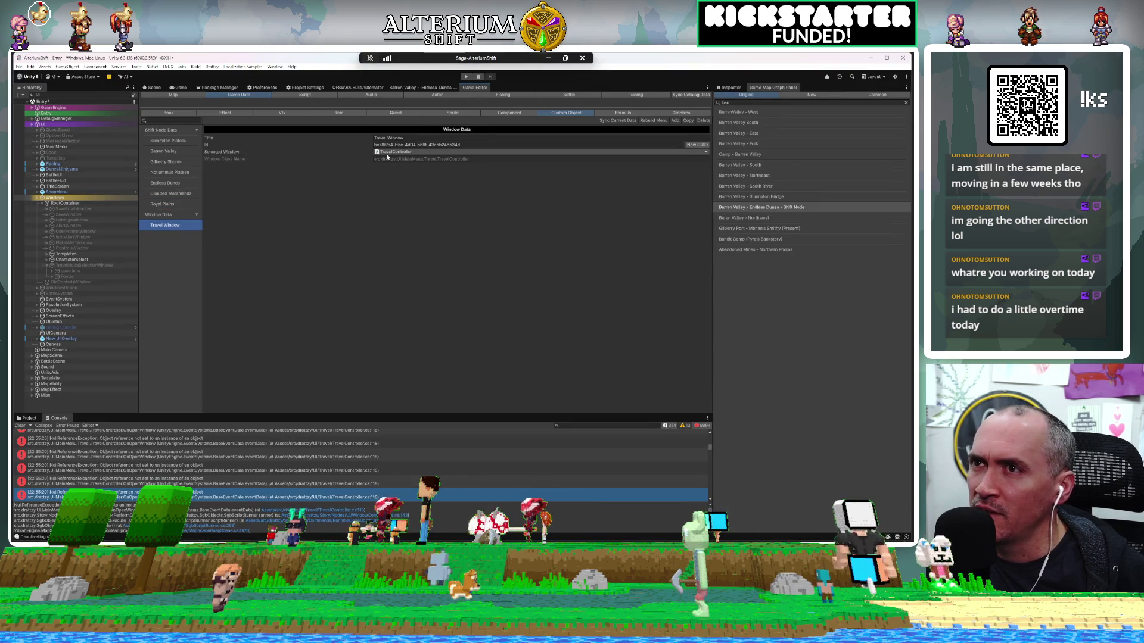
pyautogui.click(412, 152)
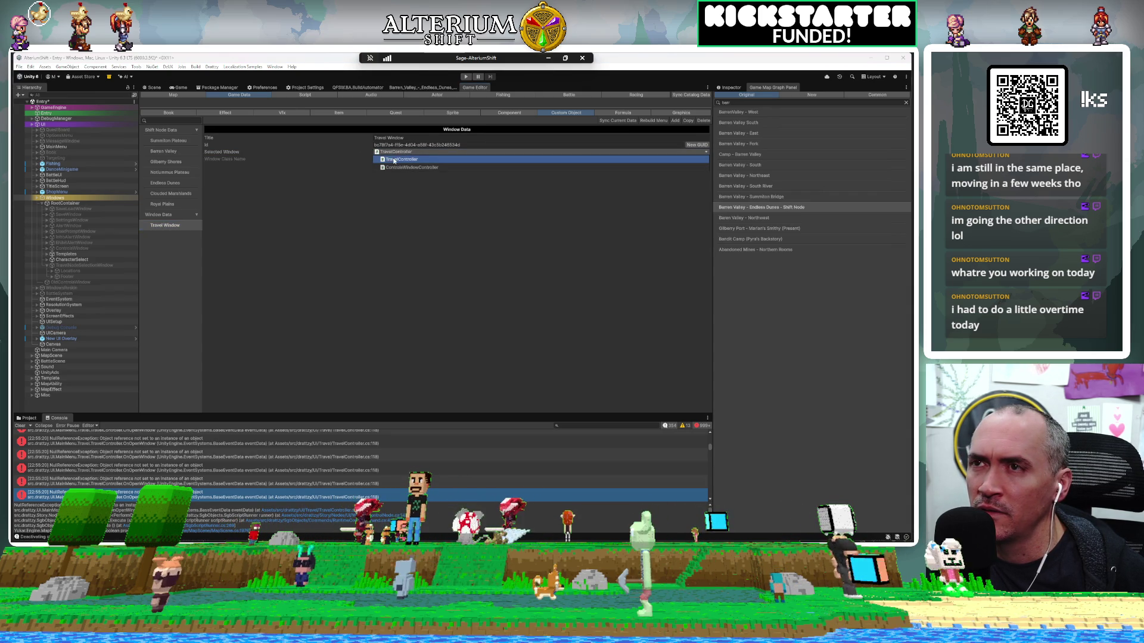
pyautogui.click(402, 159)
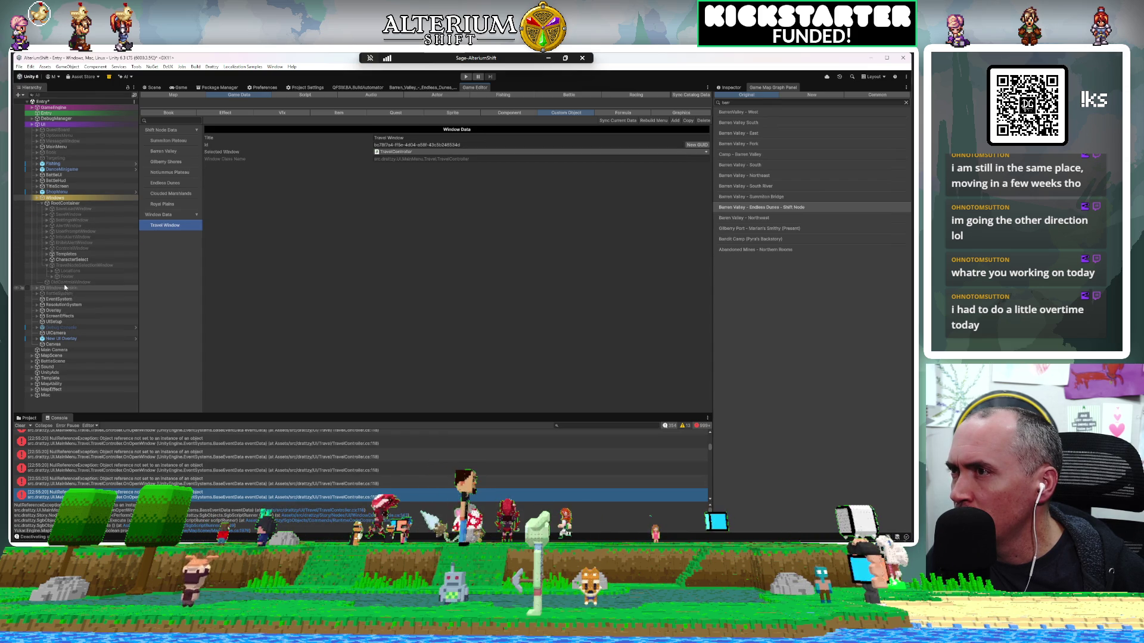
# Step: Select TravelNodeSelectionWindow in the Hierarchy and view its Travel Controller component in the Inspector
pyautogui.click(61, 267)
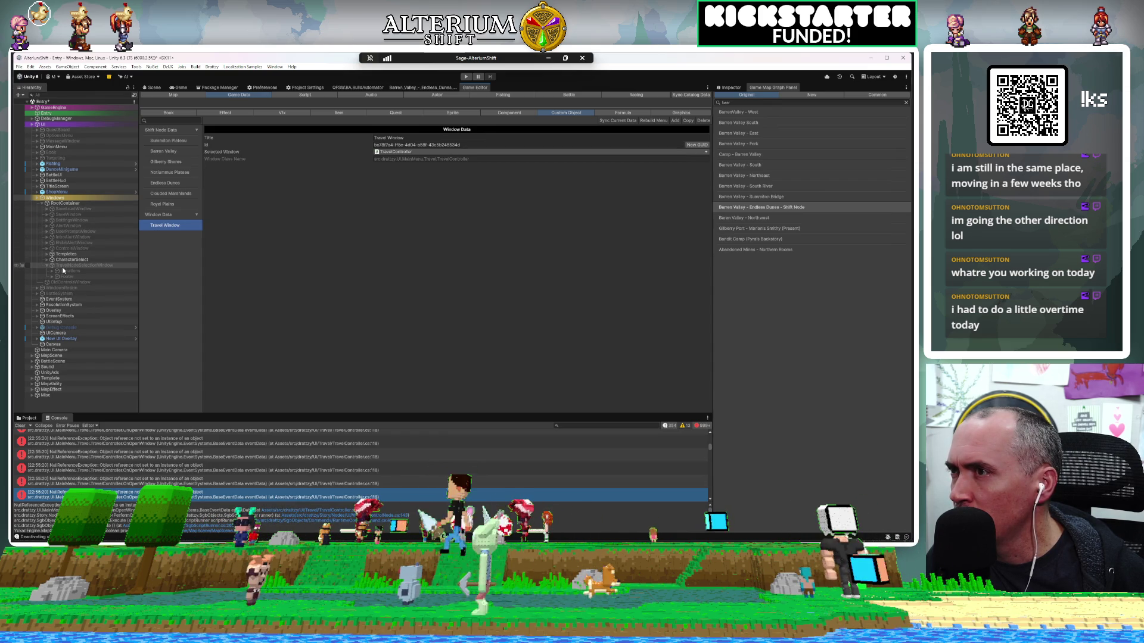
pyautogui.click(726, 87)
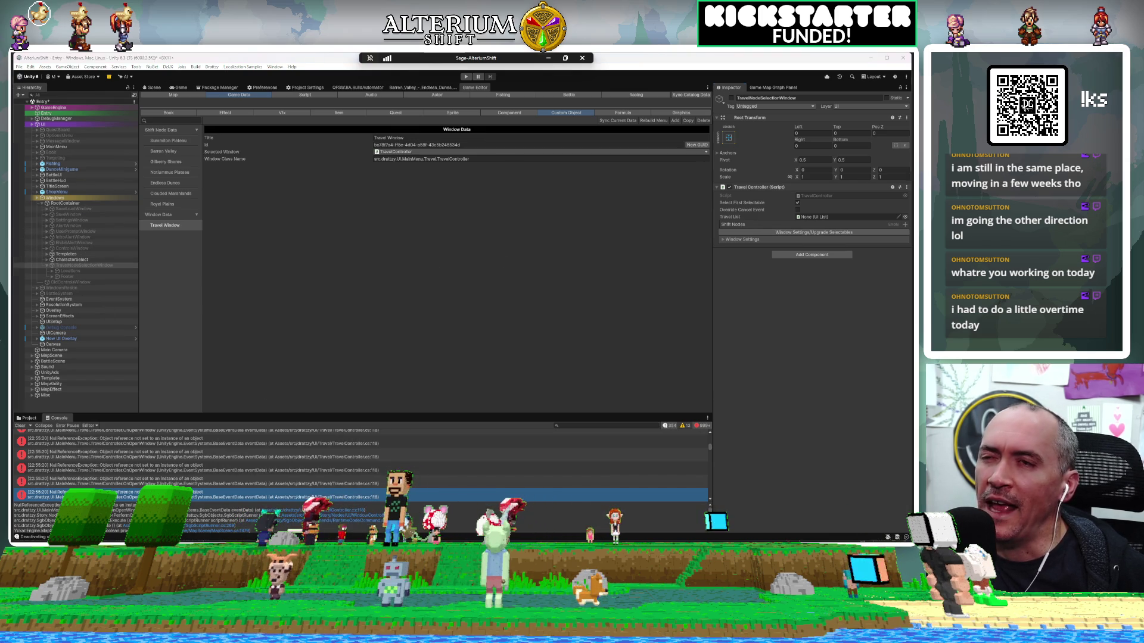
pyautogui.hotkey('alt', 'Tab')
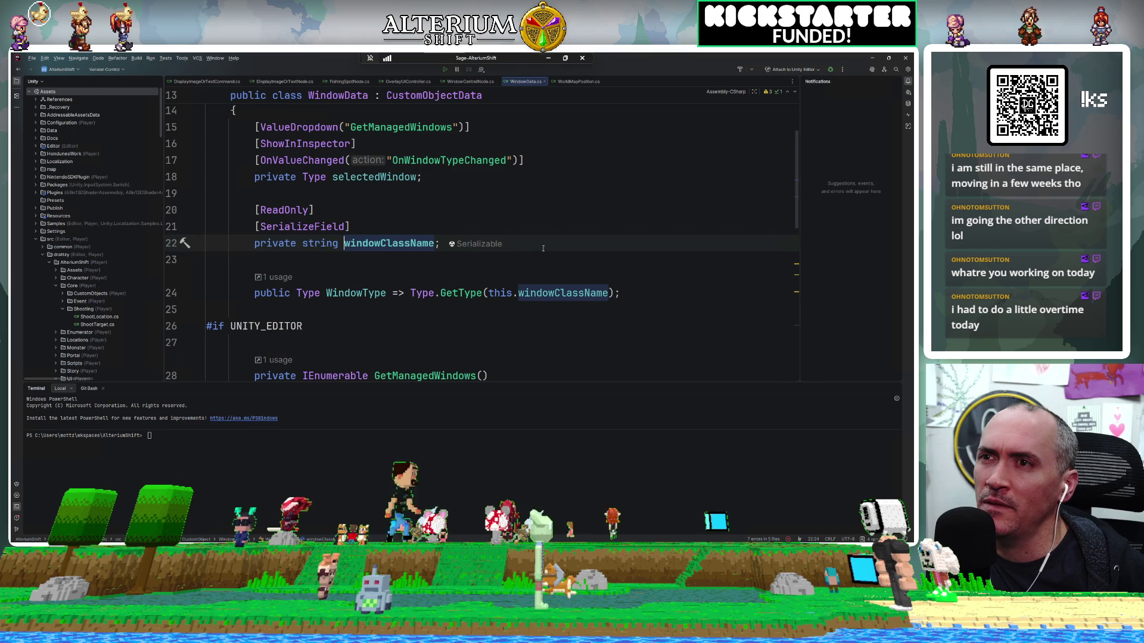
# Step: Read through WindowData.cs, then the CloseWindow and PerformOpenWindow methods in WindowControlNode.cs
pyautogui.scroll(-3, 510, 293)
pyautogui.scroll(-6, 510, 292)
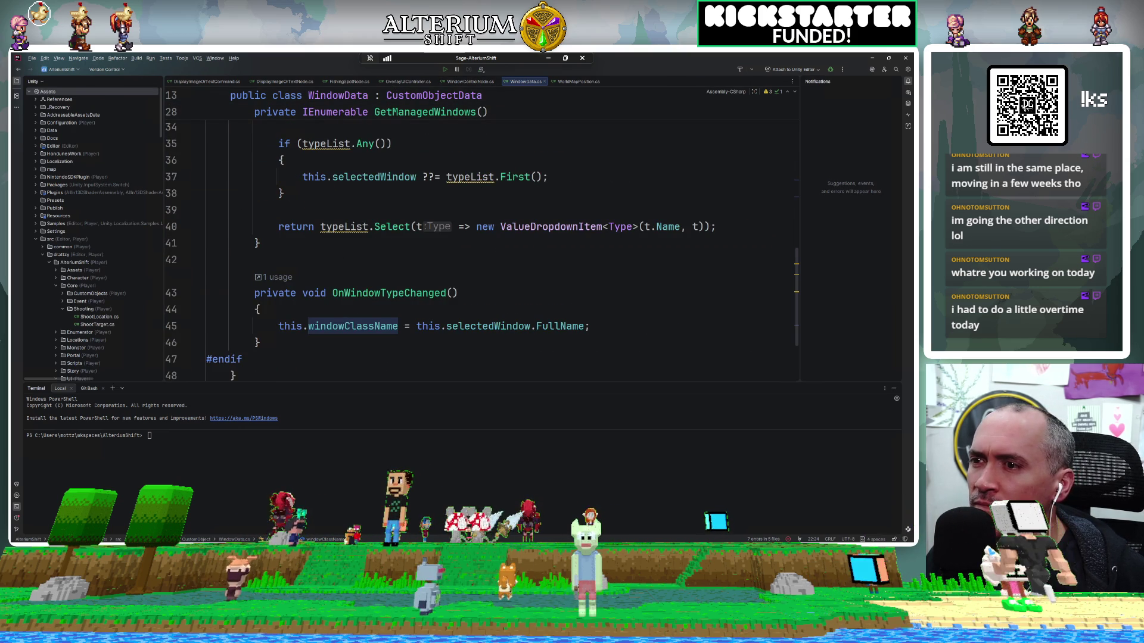
pyautogui.hotkey('alt', 'Tab')
pyautogui.hotkey('alt', 'Tab')
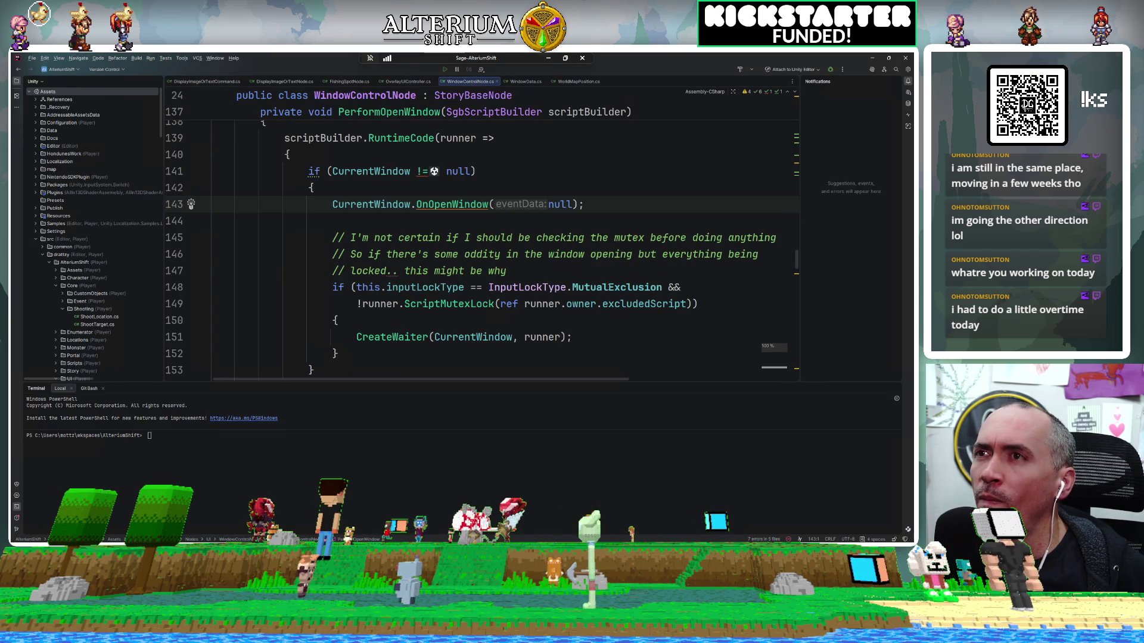
pyautogui.scroll(5, 609, 287)
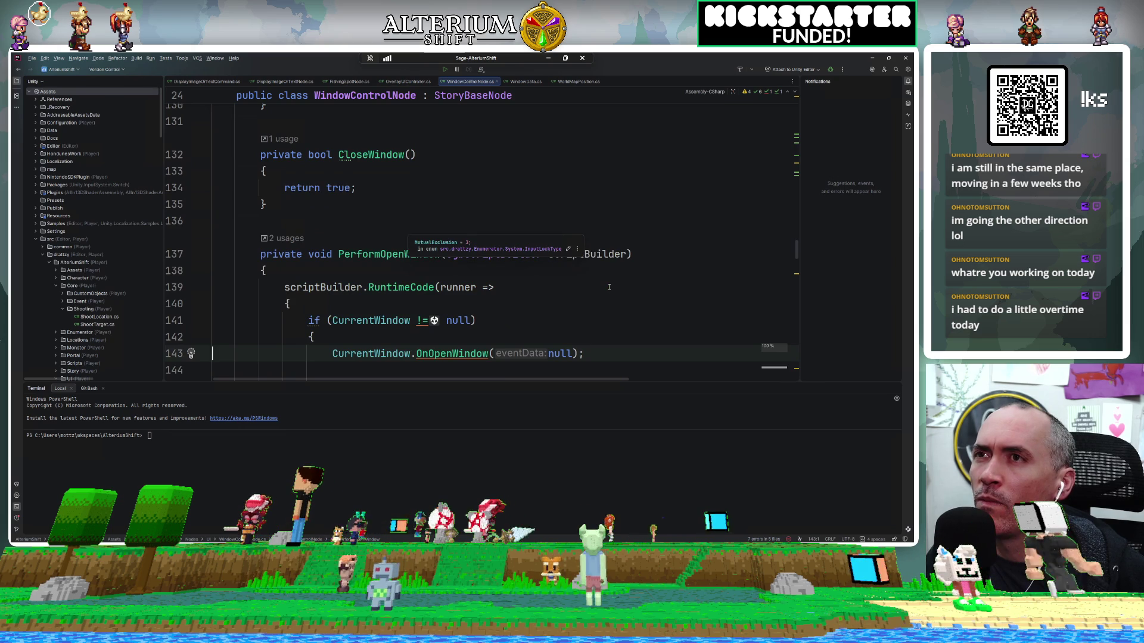
pyautogui.scroll(-1, 609, 287)
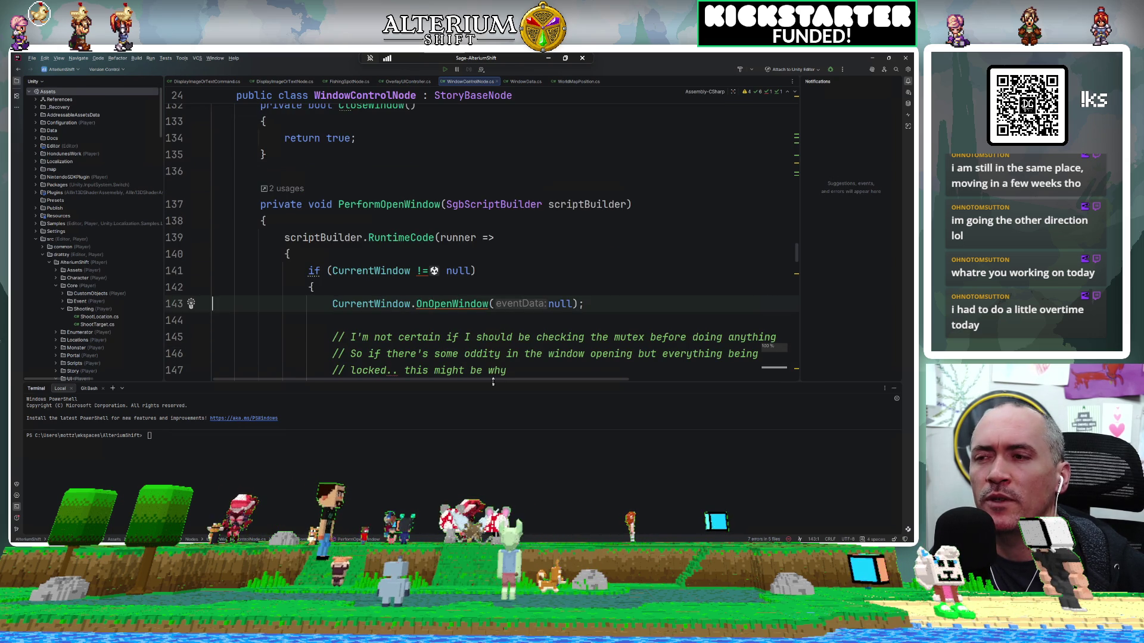
pyautogui.scroll(3, 506, 270)
pyautogui.scroll(-5, 506, 271)
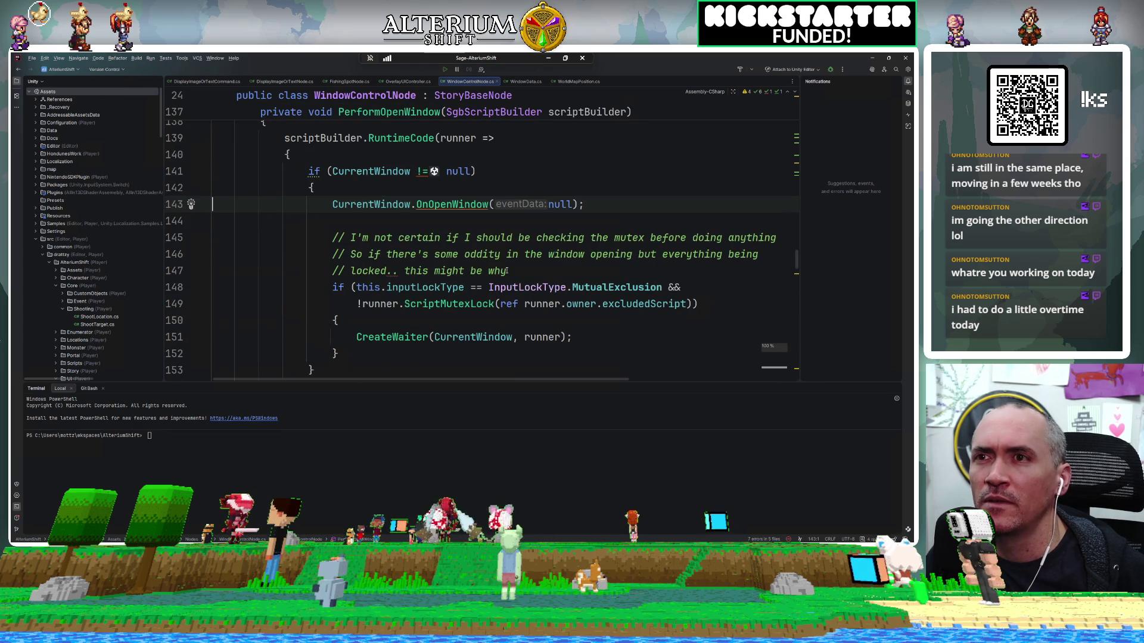
pyautogui.scroll(1, 507, 271)
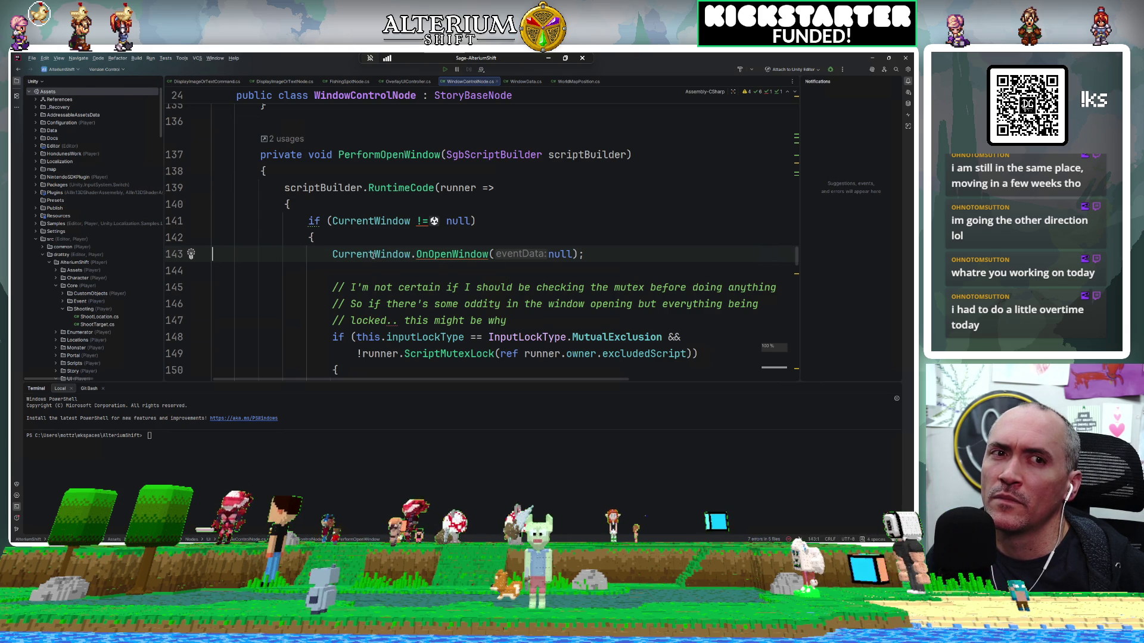
pyautogui.scroll(4, 373, 255)
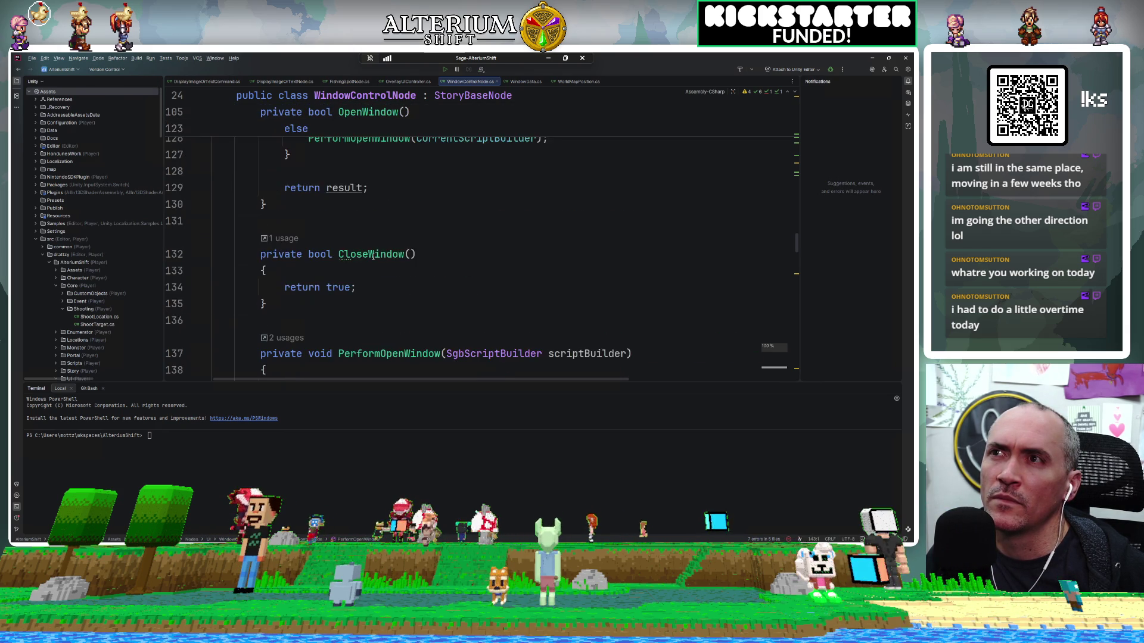
pyautogui.scroll(3, 373, 255)
pyautogui.scroll(-4, 373, 256)
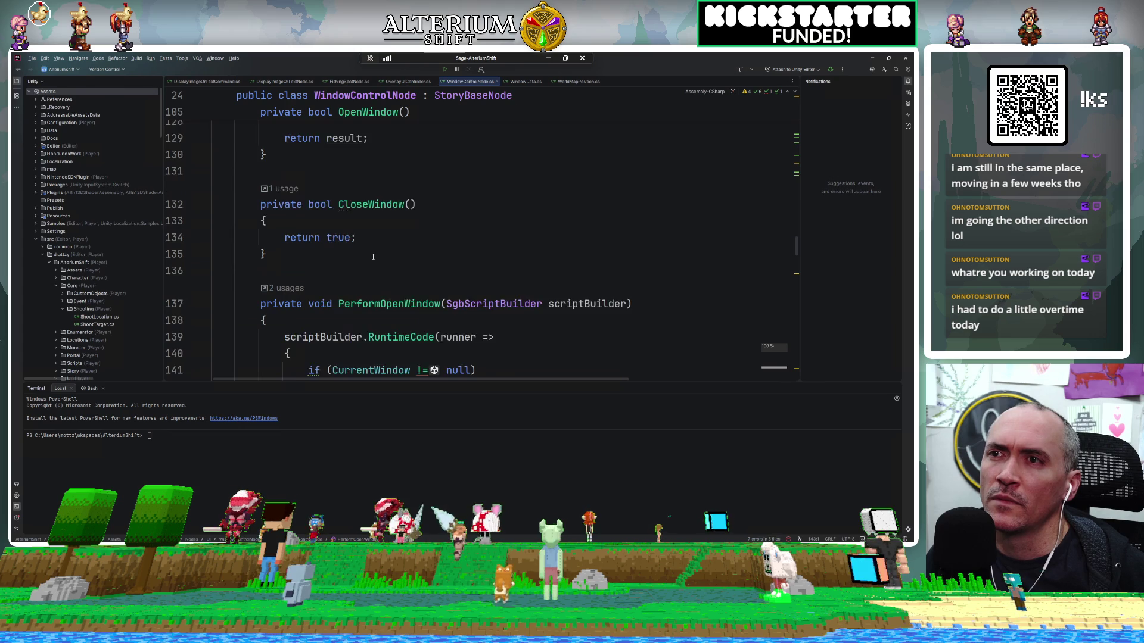
pyautogui.scroll(-2, 373, 257)
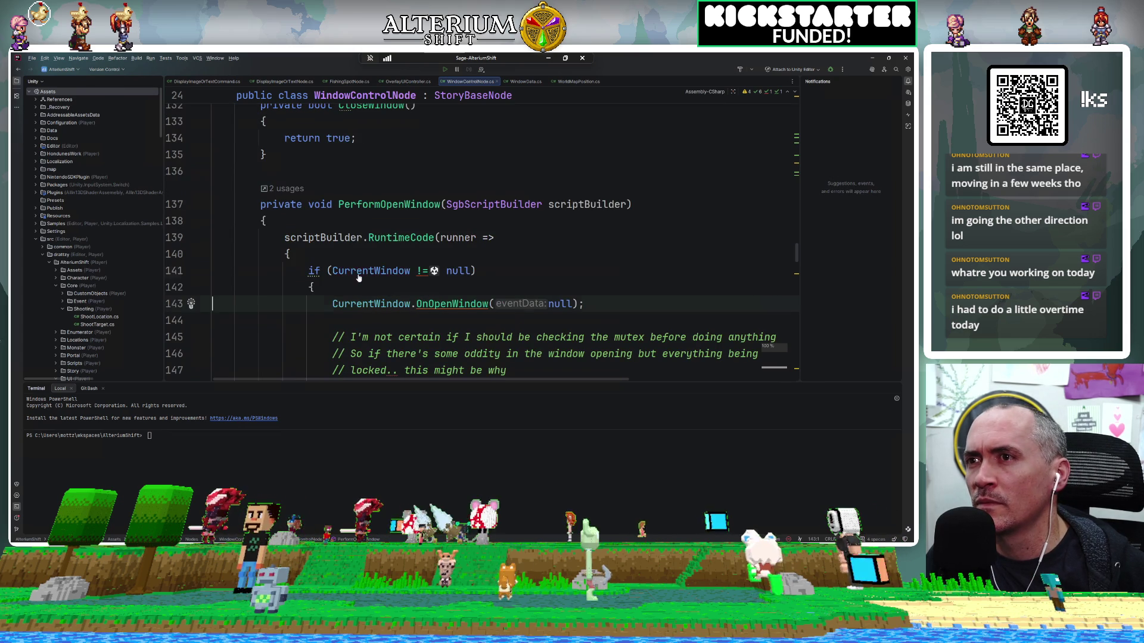
# Step: Re-examine the CurrentWindow declaration and return to its usage on line 141
pyautogui.keyDown('ctrl'); pyautogui.click(358, 271); pyautogui.keyUp('ctrl')
pyautogui.scroll(-1, 398, 258)
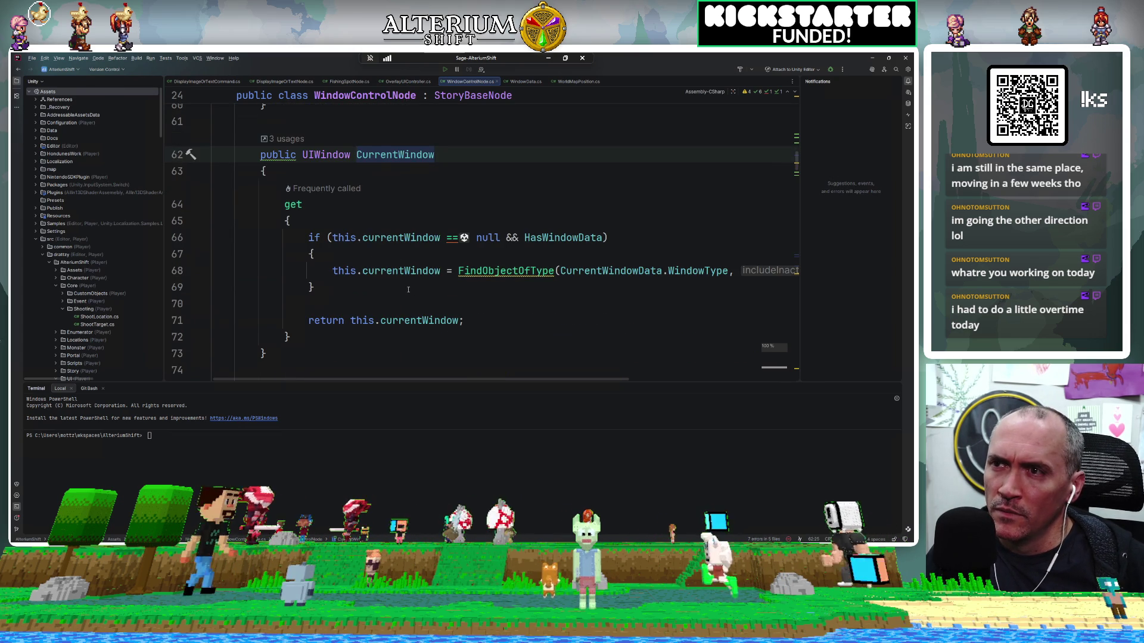
pyautogui.hscroll(5, 408, 289)
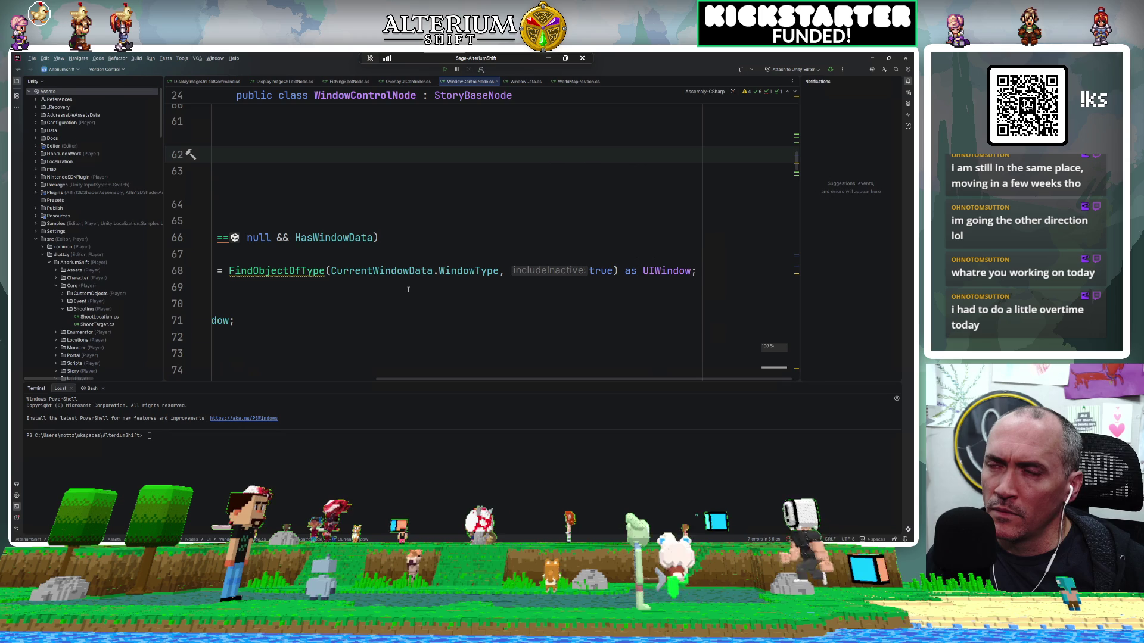
pyautogui.hscroll(-5, 408, 290)
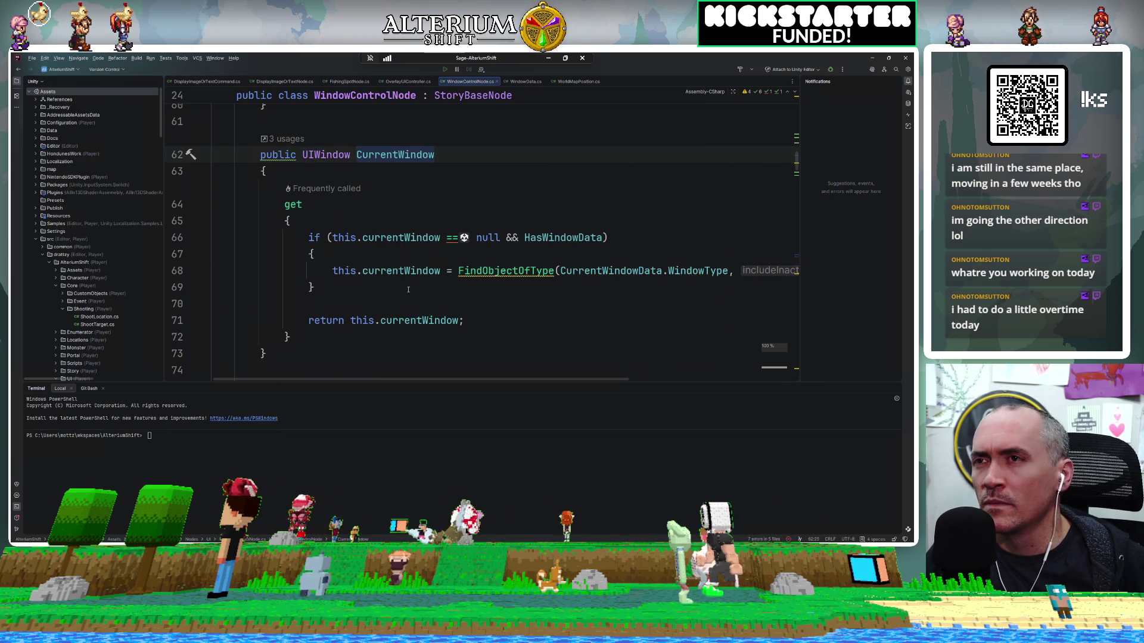
pyautogui.hotkey('ctrl', 'alt', 'Down')
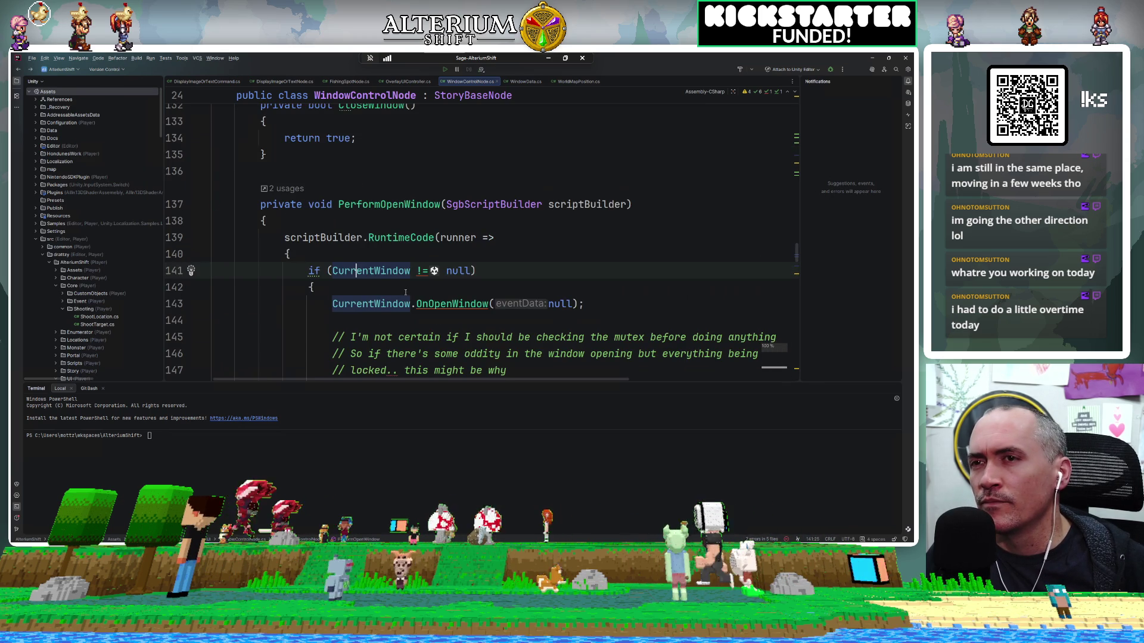
pyautogui.scroll(-2, 408, 296)
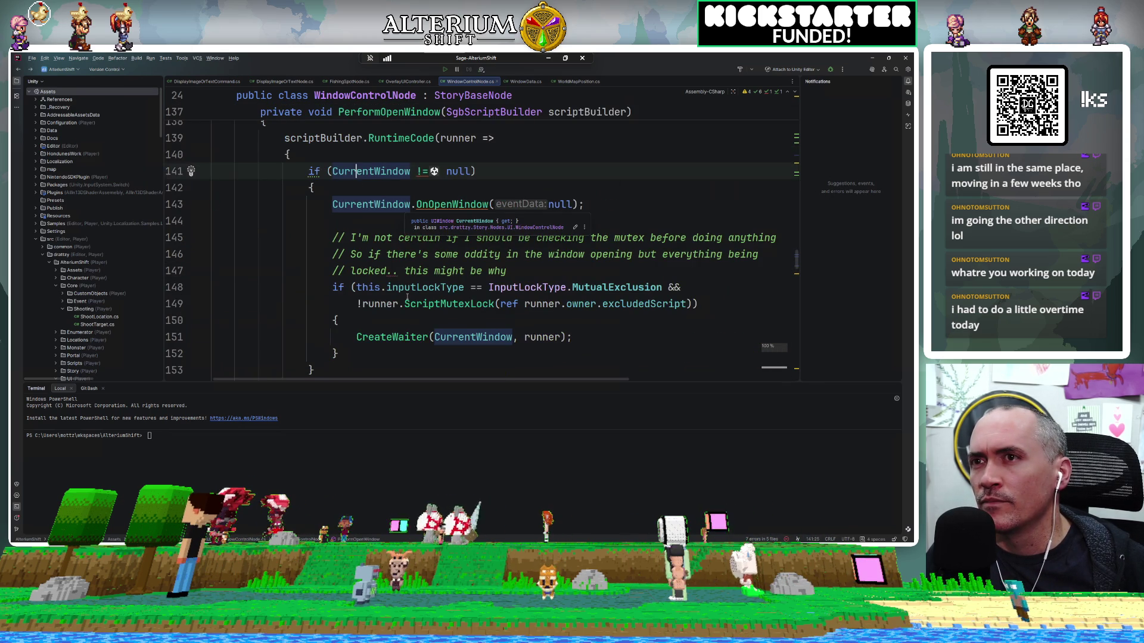
# Step: Check the OnOpenWindow definition and set a breakpoint on the line 143 OnOpenWindow call
pyautogui.keyDown('ctrl'); pyautogui.click(443, 206); pyautogui.keyUp('ctrl')
pyautogui.hotkey('ctrl', 'alt', 'Left')
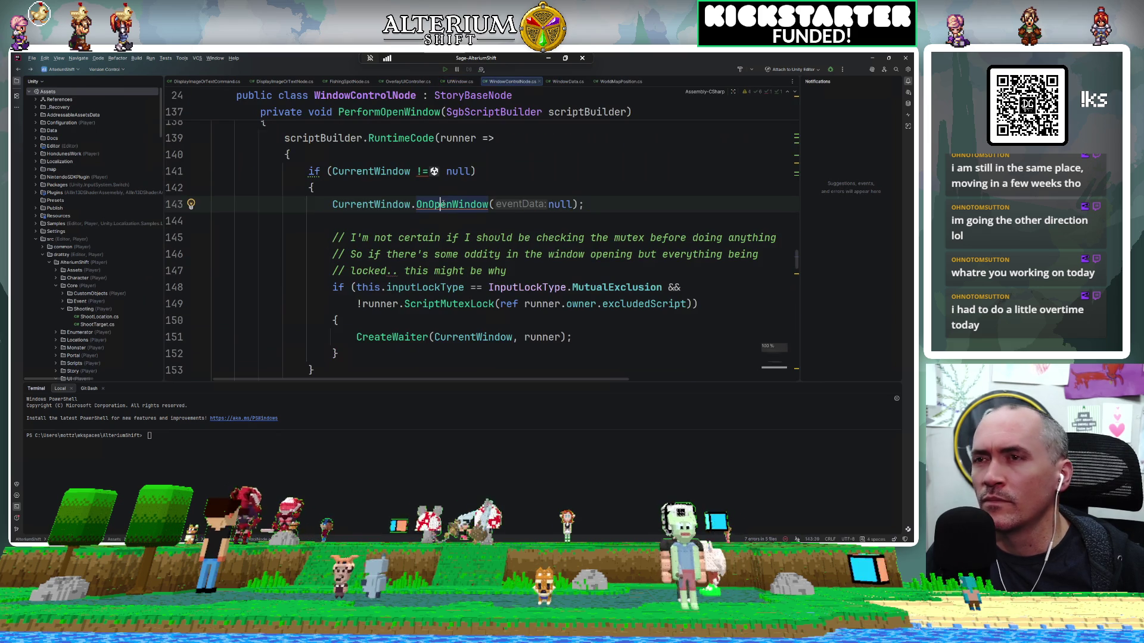
pyautogui.click(177, 205)
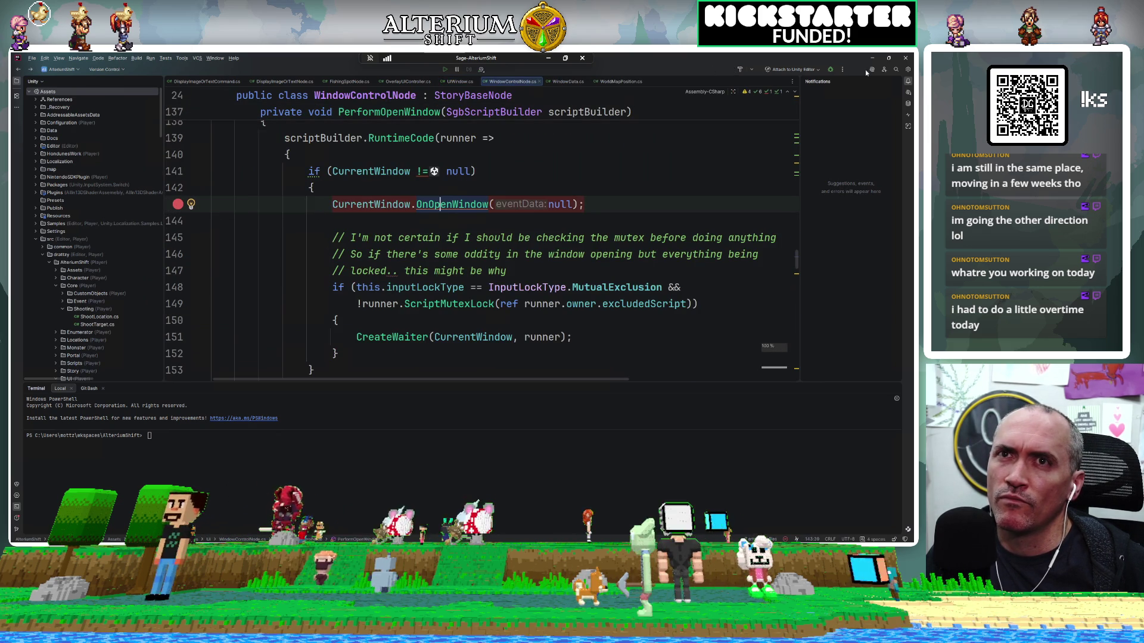
pyautogui.hotkey('alt', 'Tab')
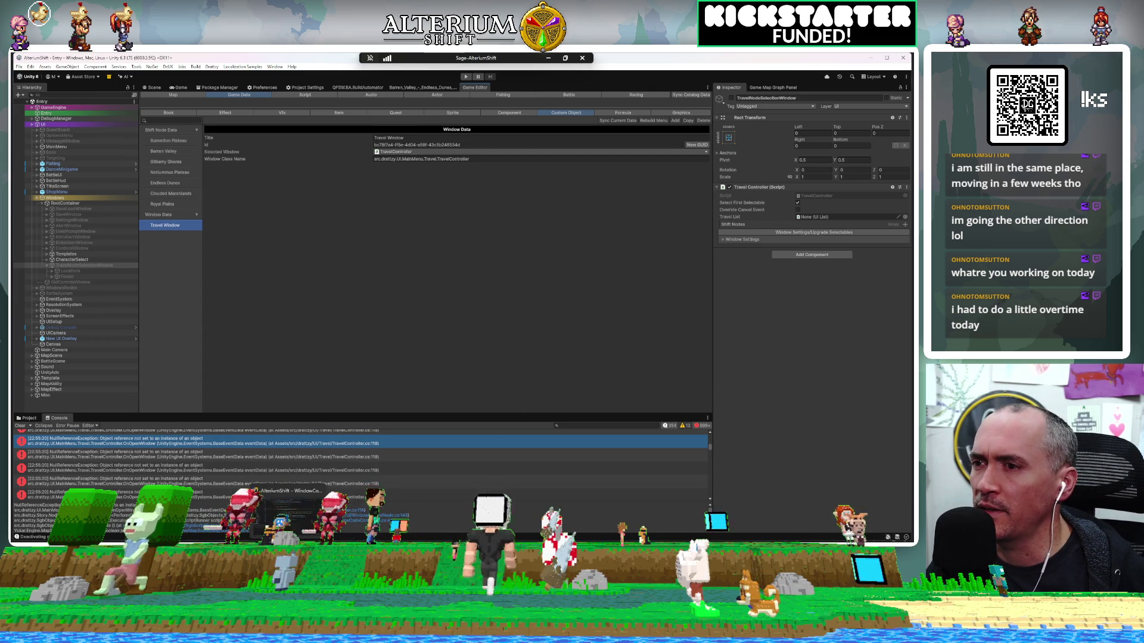
# Step: Attach Rider's debugger to the Unity Editor
pyautogui.click(309, 539)
pyautogui.click(830, 69)
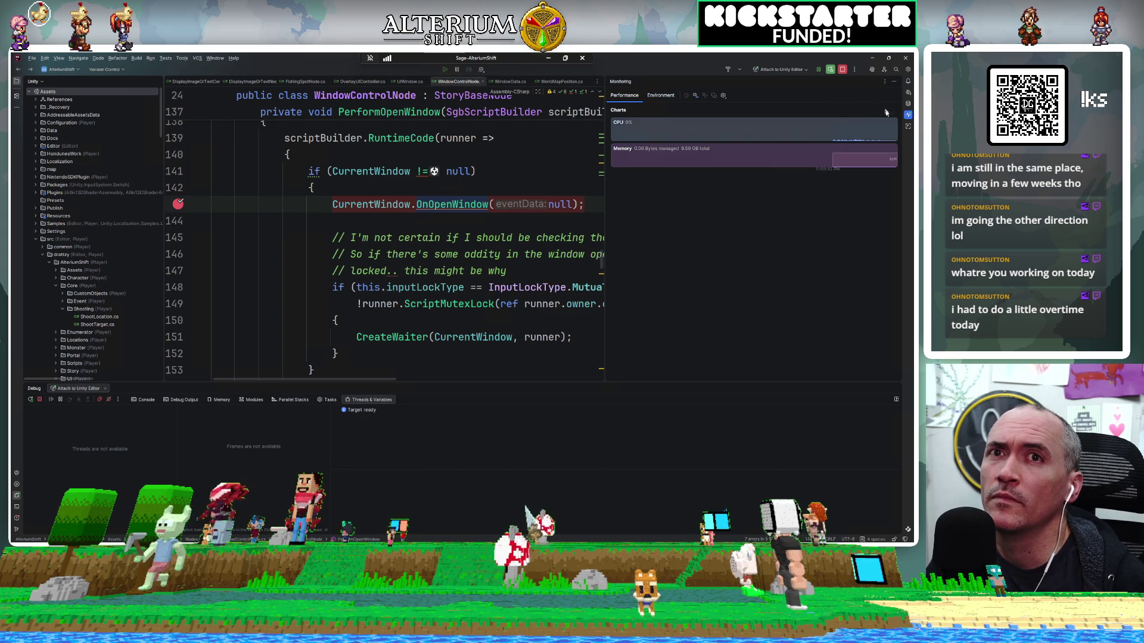
# Step: In Unity's Debugger Attached dialog, choose 'Enable debugging for this session', then switch to the Jira Scrum board
pyautogui.hotkey('alt', 'Tab')
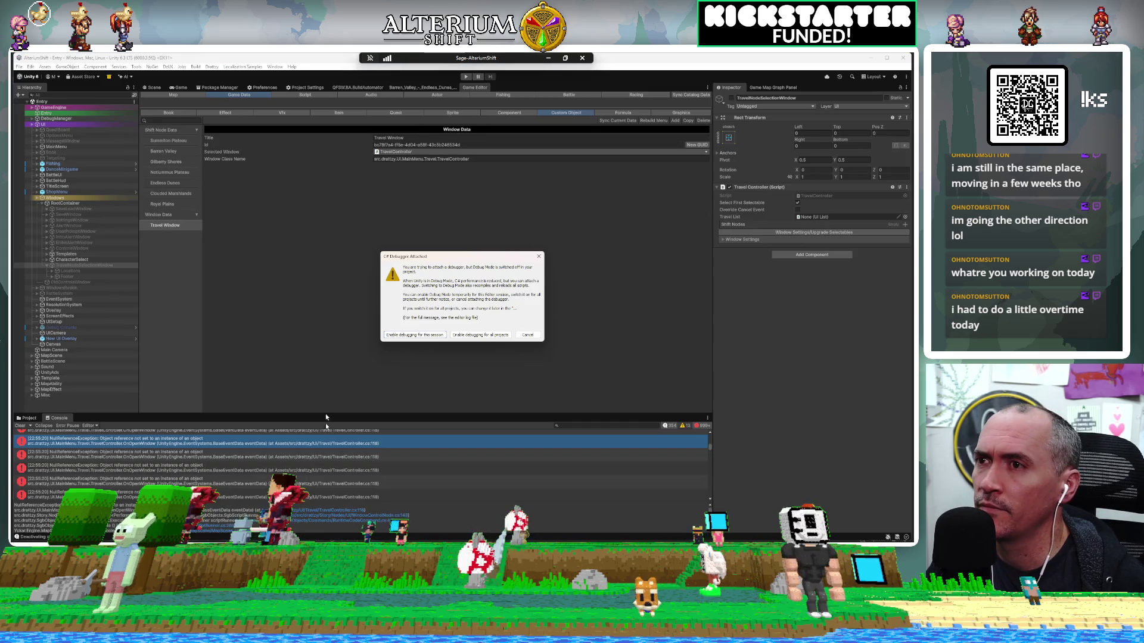
pyautogui.click(415, 335)
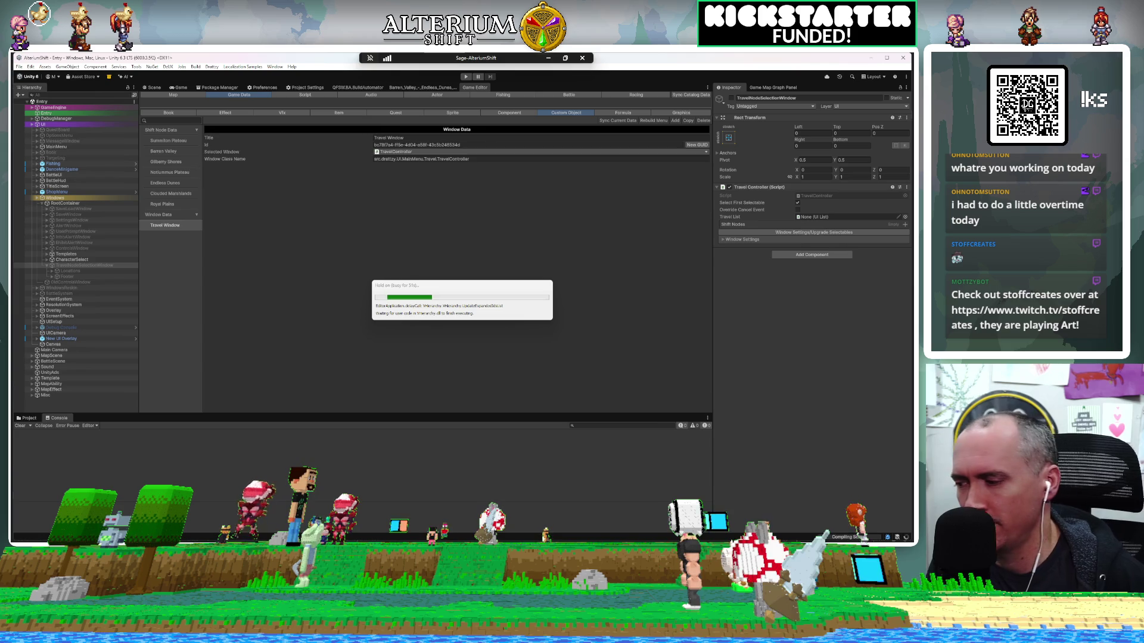
pyautogui.hotkey('alt', 'Tab')
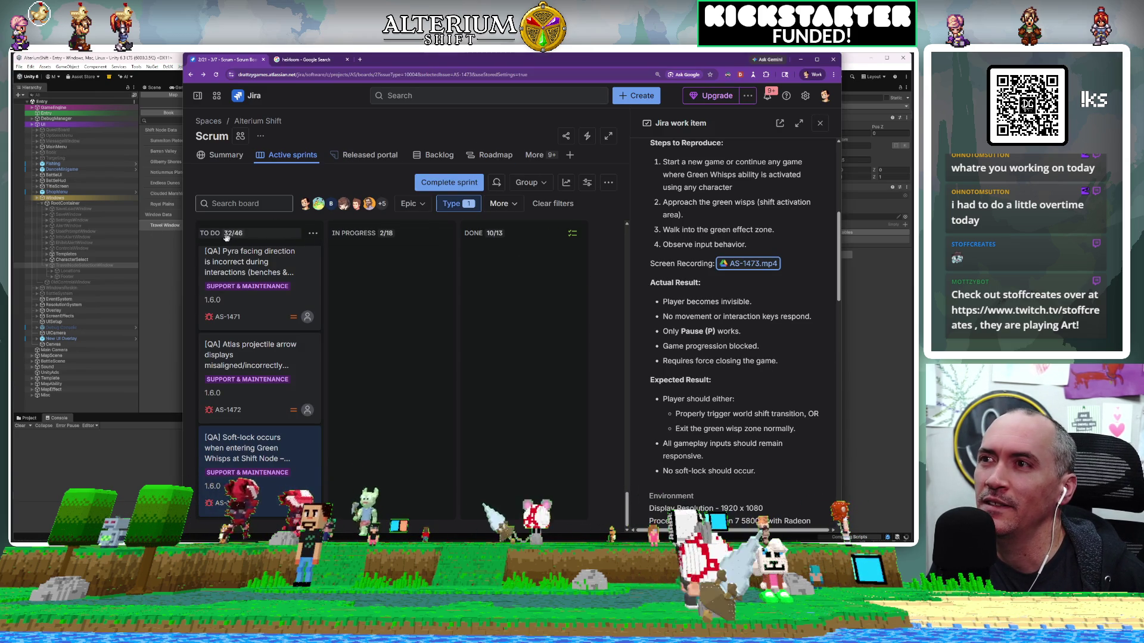
# Step: Scroll up and down through the Jira sprint board's cards, then switch to Discord
pyautogui.scroll(-10, 245, 240)
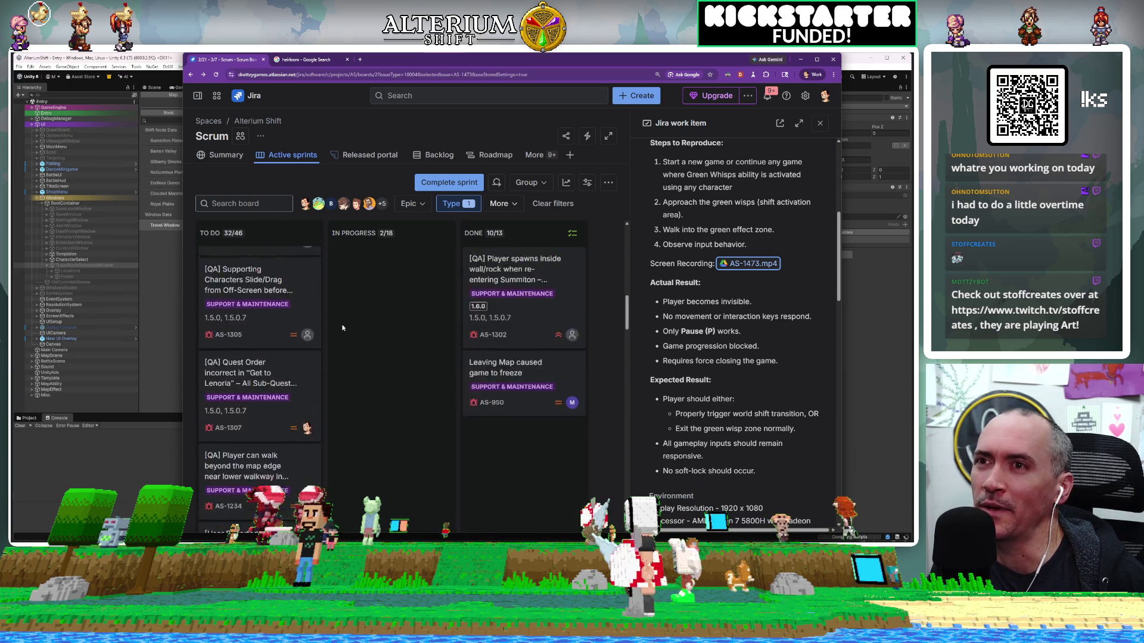
pyautogui.scroll(10, 343, 328)
pyautogui.scroll(-10, 555, 279)
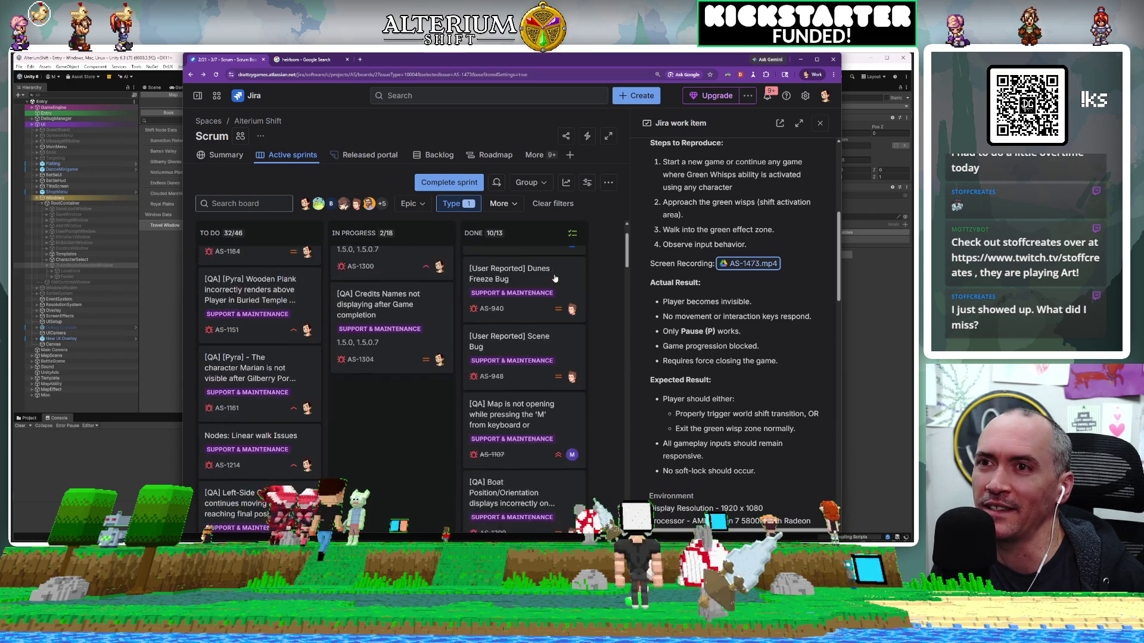
pyautogui.scroll(10, 555, 279)
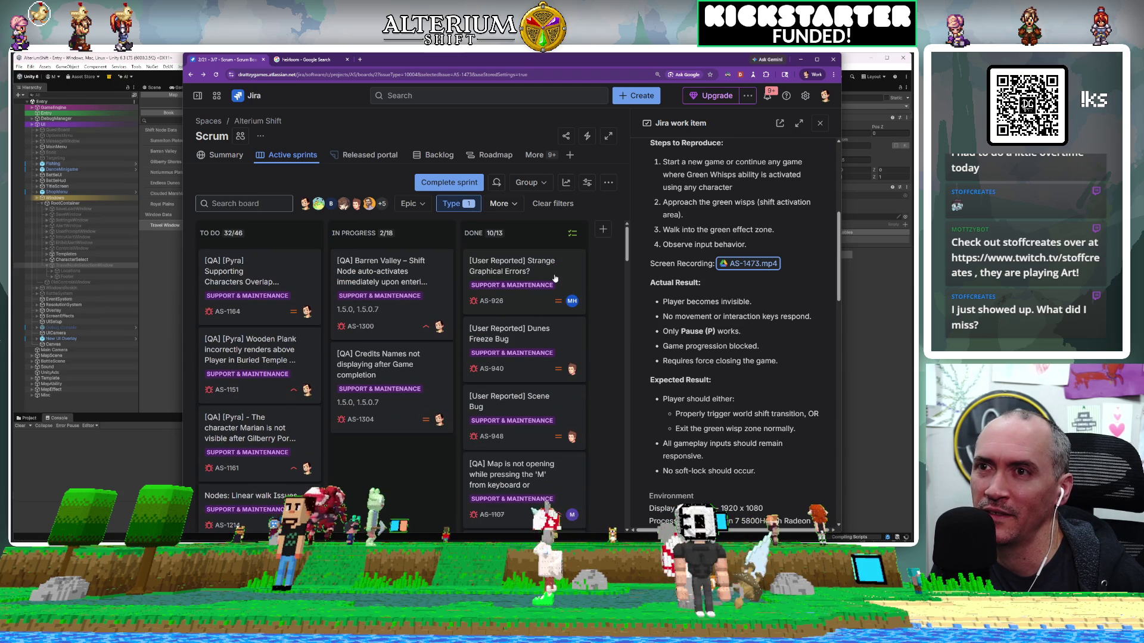
pyautogui.scroll(-5, 555, 279)
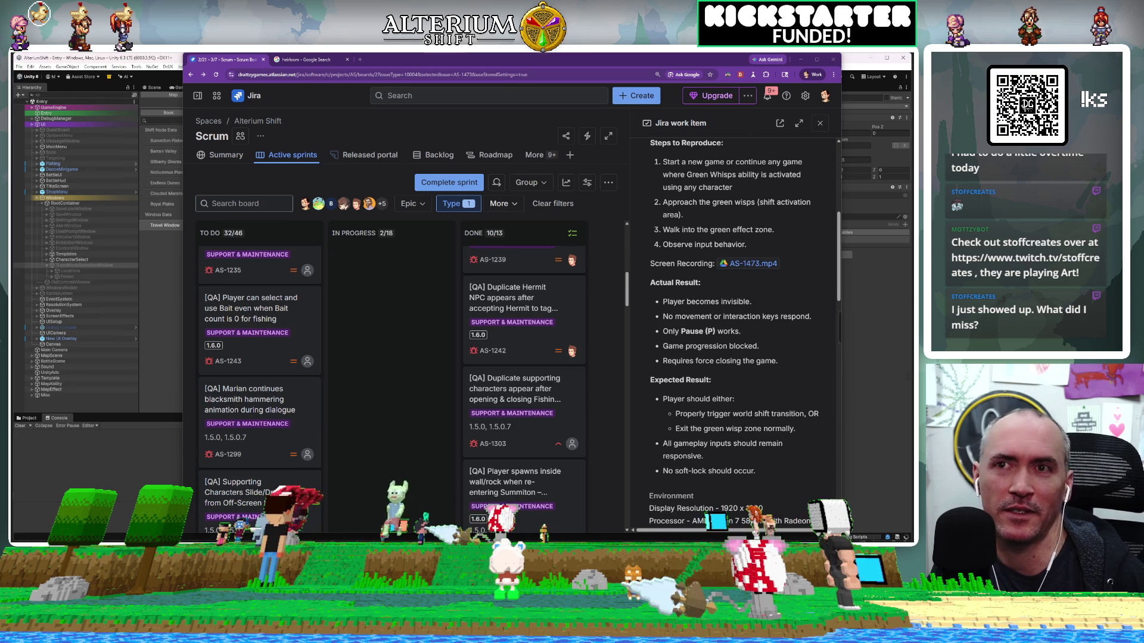
pyautogui.hotkey('alt', 'Tab')
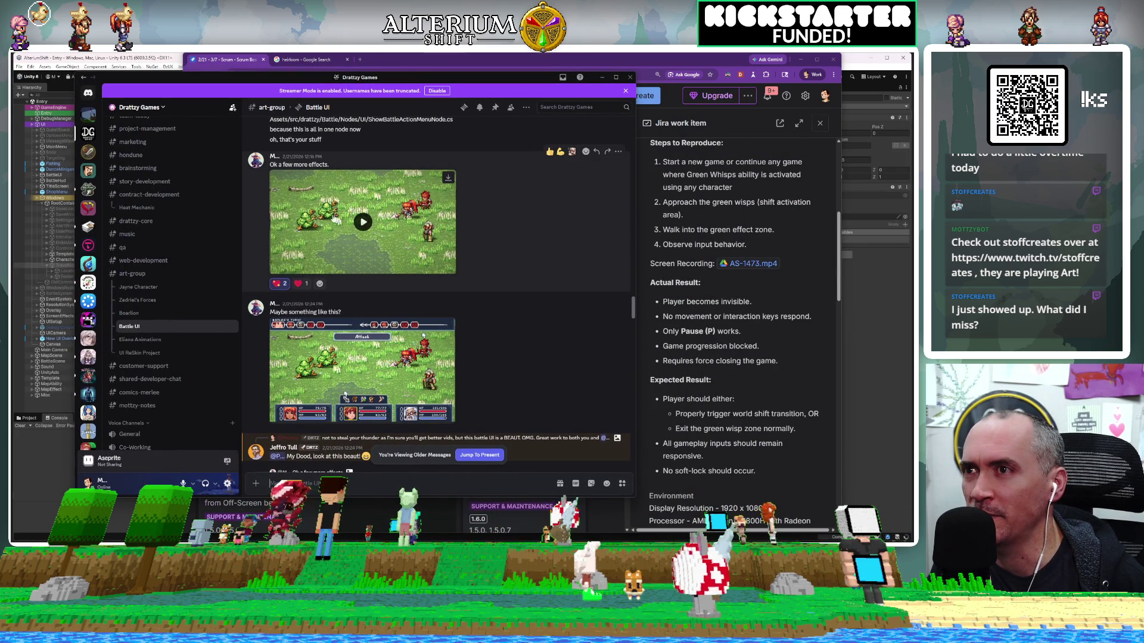
# Step: Watch the battle scene video in the Battle UI channel full screen
pyautogui.click(449, 274)
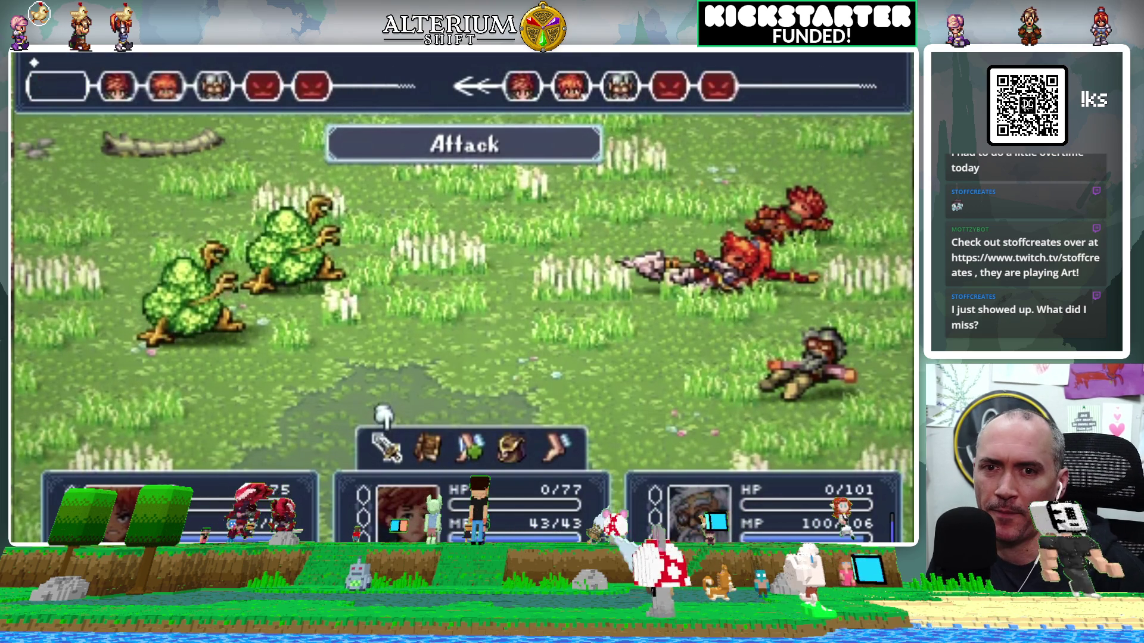
pyautogui.press('Escape')
pyautogui.scroll(-10, 507, 401)
pyautogui.scroll(10, 507, 401)
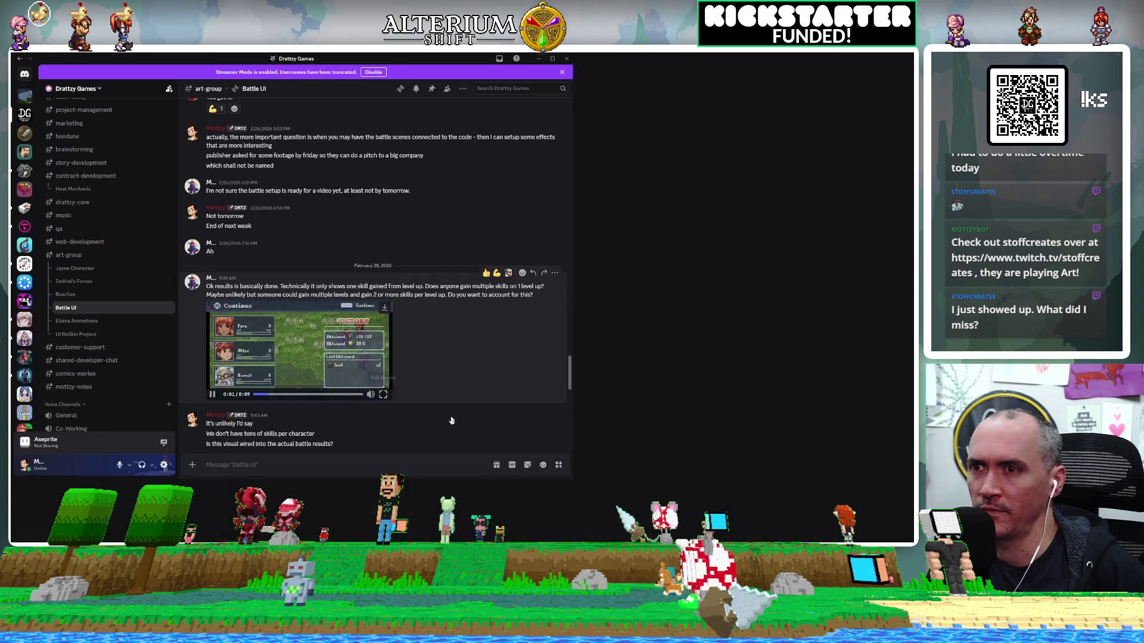
# Step: Watch the battle results video full screen, then minimize Discord
pyautogui.click(383, 394)
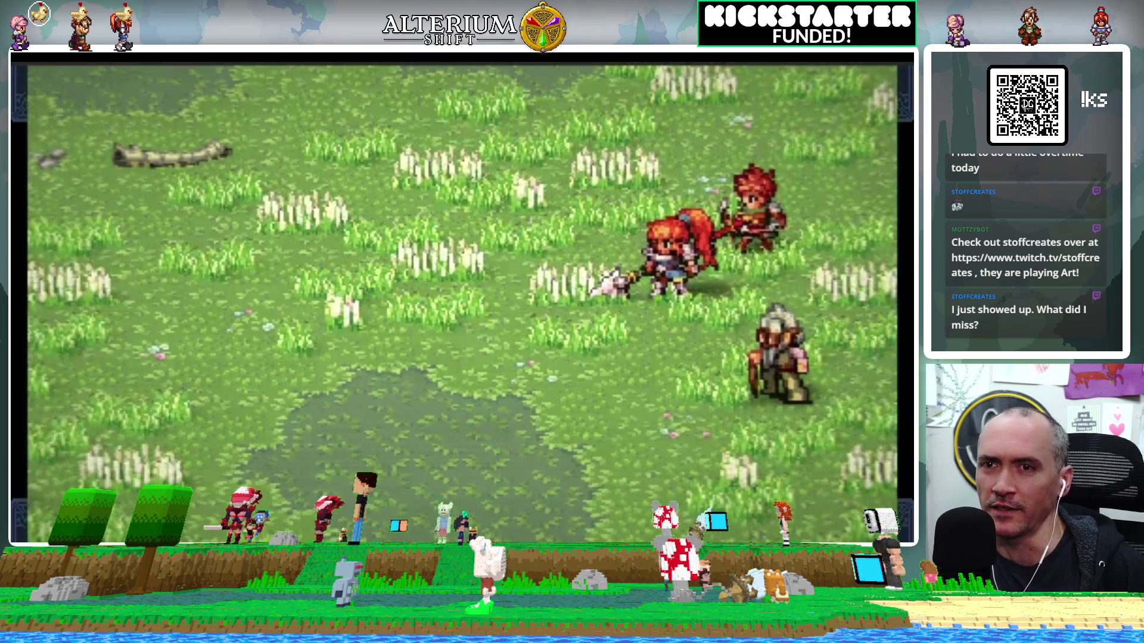
pyautogui.press('Escape')
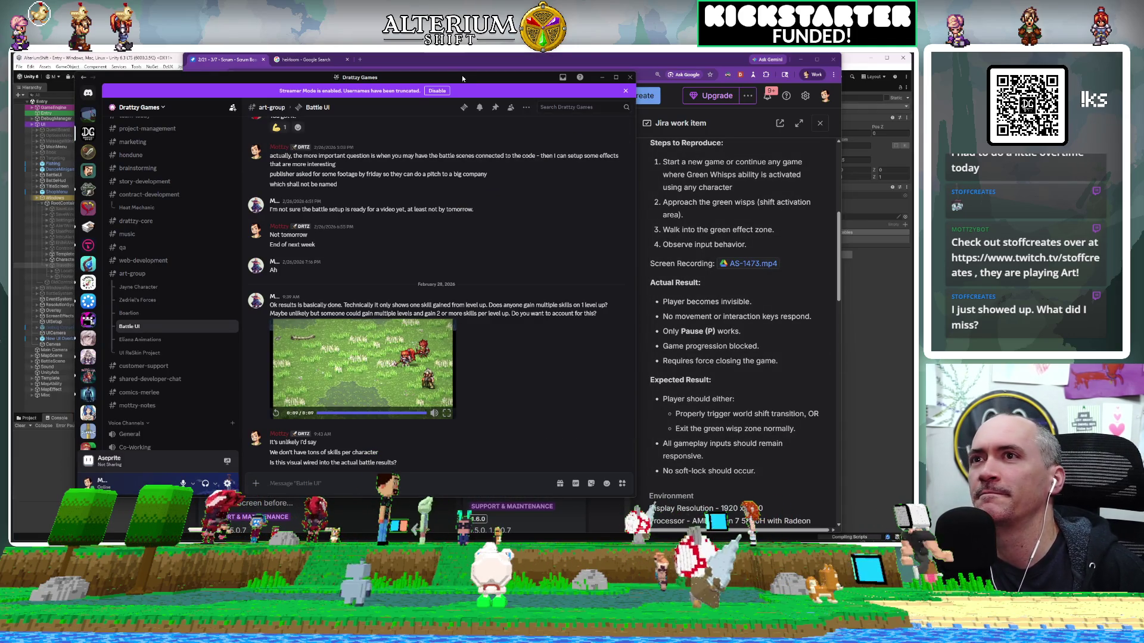
pyautogui.click(602, 77)
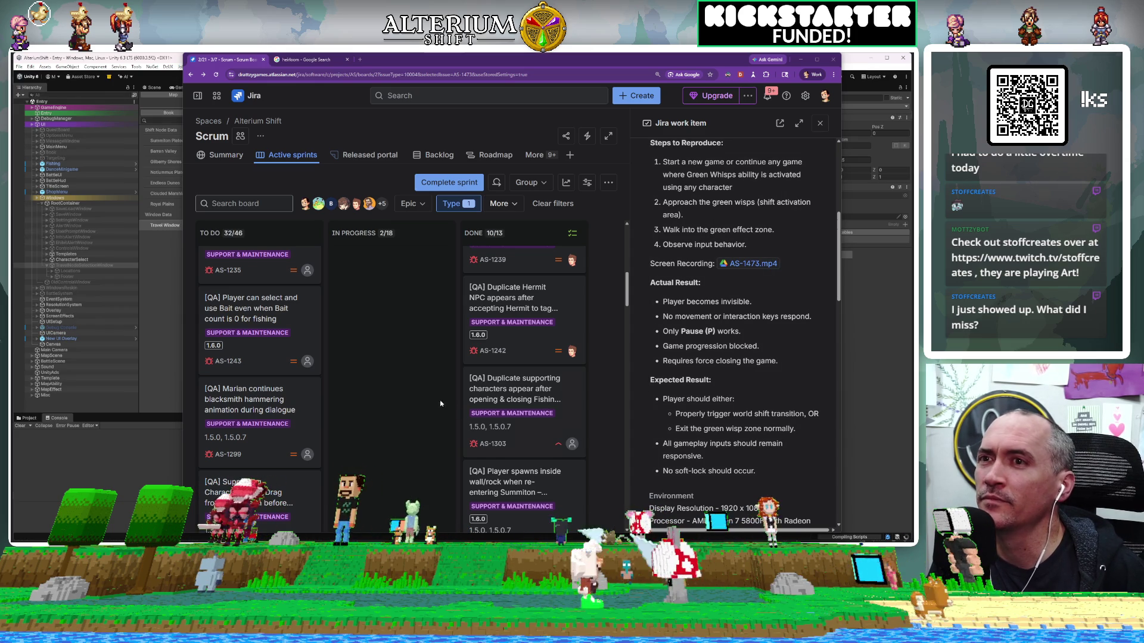
pyautogui.scroll(-5, 441, 404)
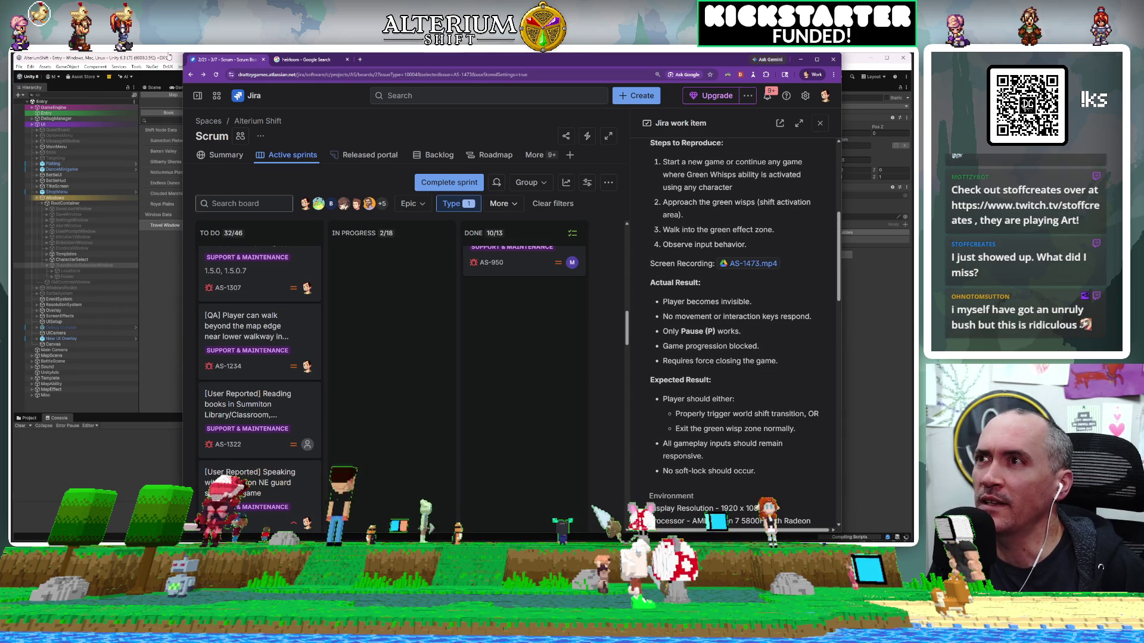
pyautogui.click(169, 58)
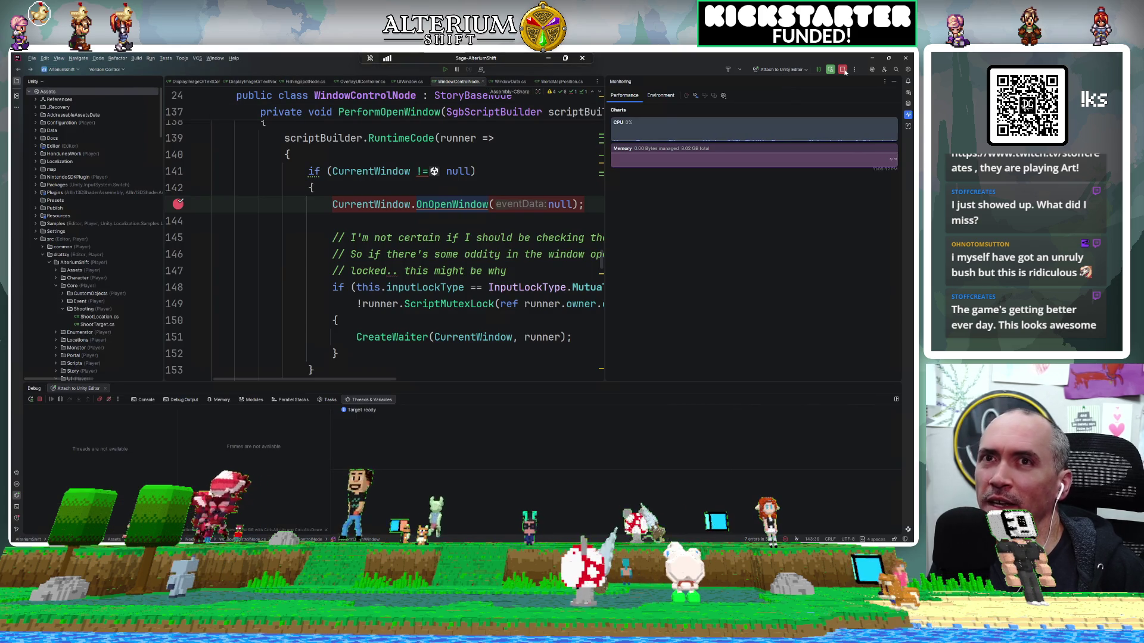
pyautogui.click(844, 70)
pyautogui.moveTo(320, 539)
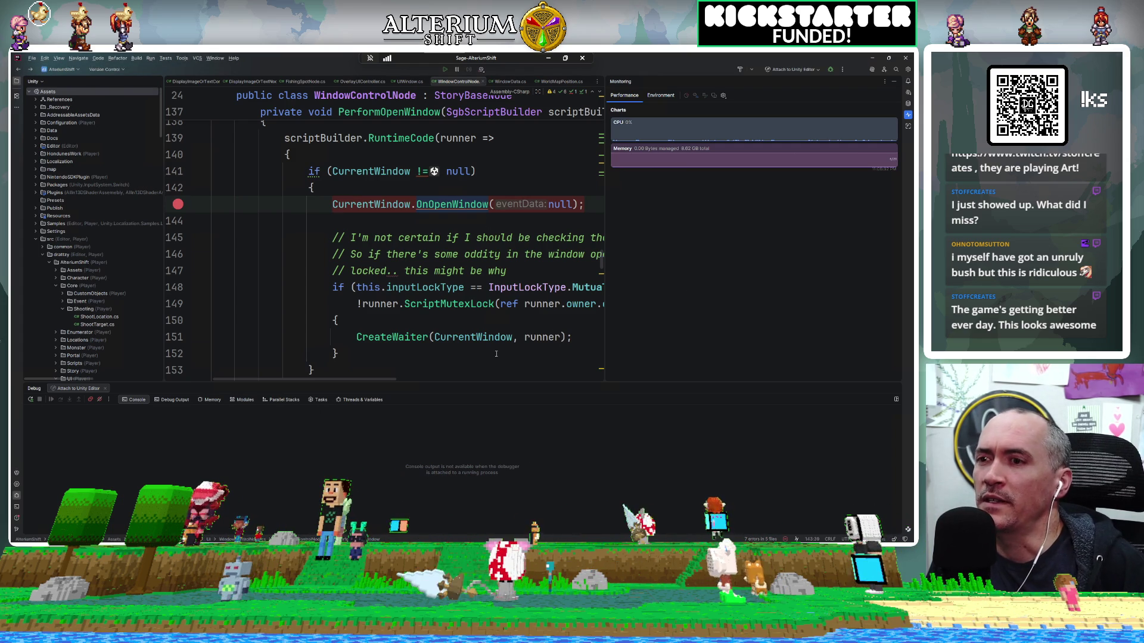
pyautogui.click(343, 501)
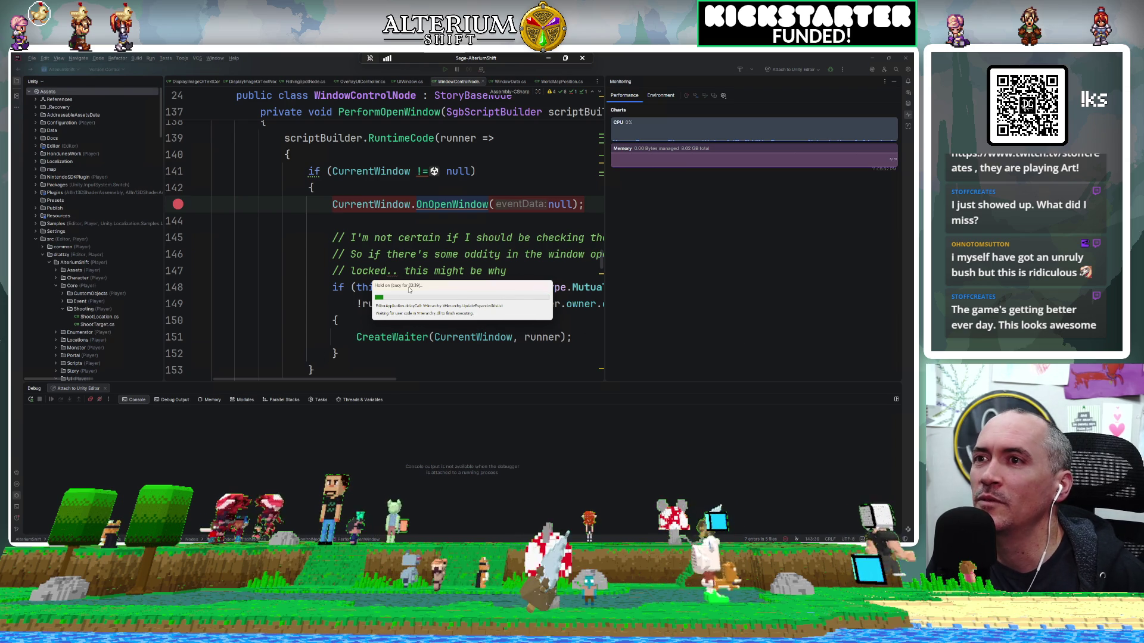
pyautogui.moveTo(329, 524)
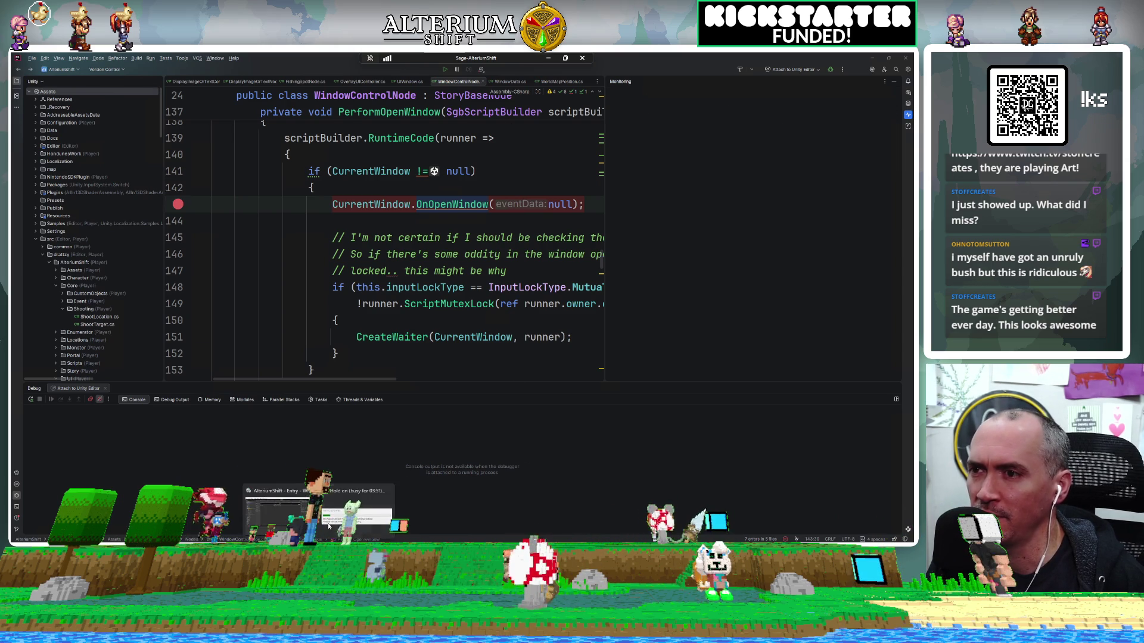
pyautogui.click(343, 516)
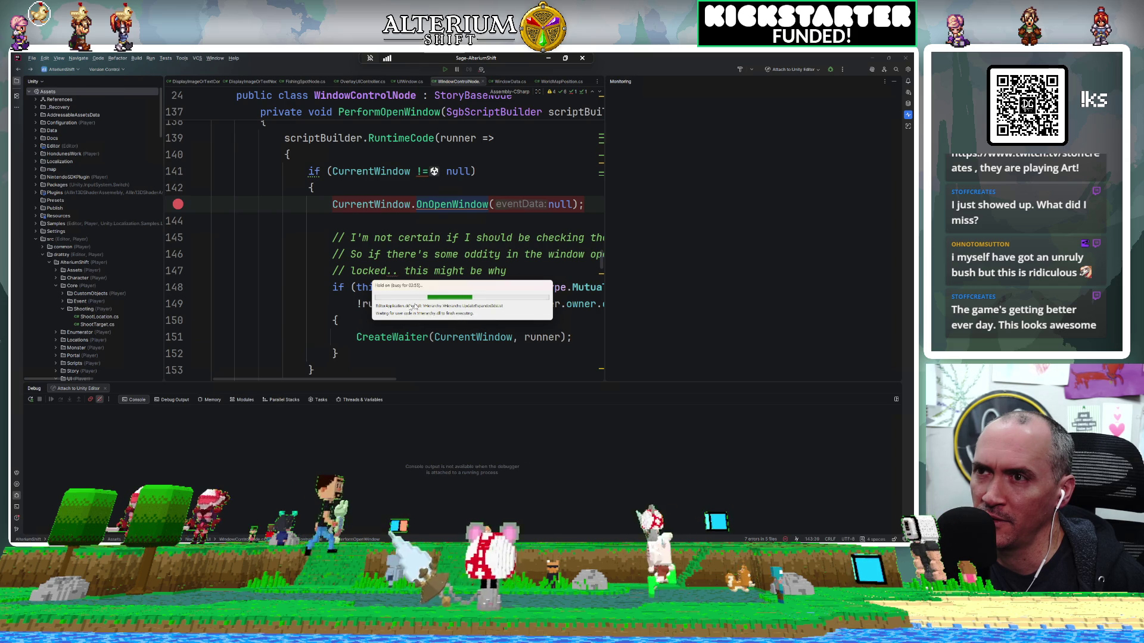
# Step: Focus the code editor at line 143 to hide the Monitoring window, then move to line 144
pyautogui.click(440, 204)
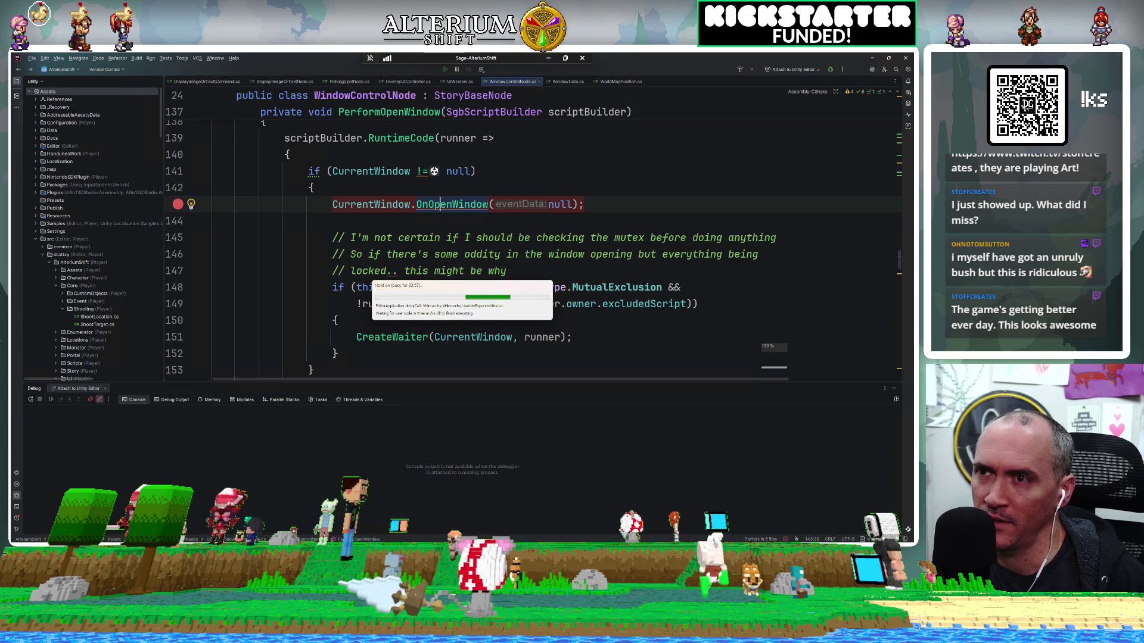
pyautogui.press('Down')
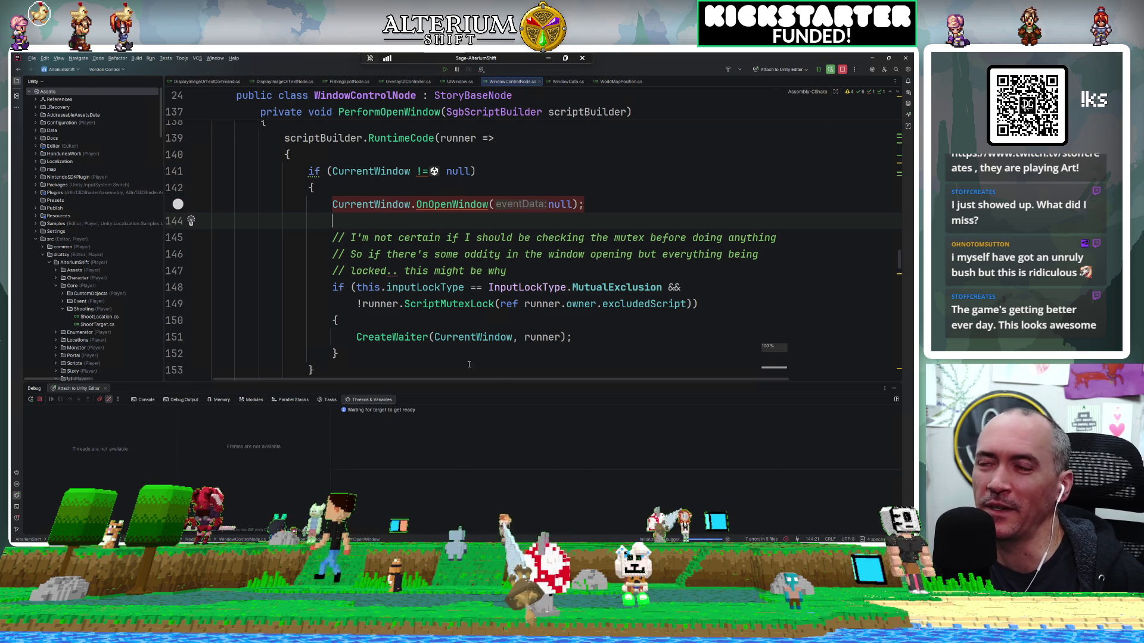
pyautogui.moveTo(319, 551)
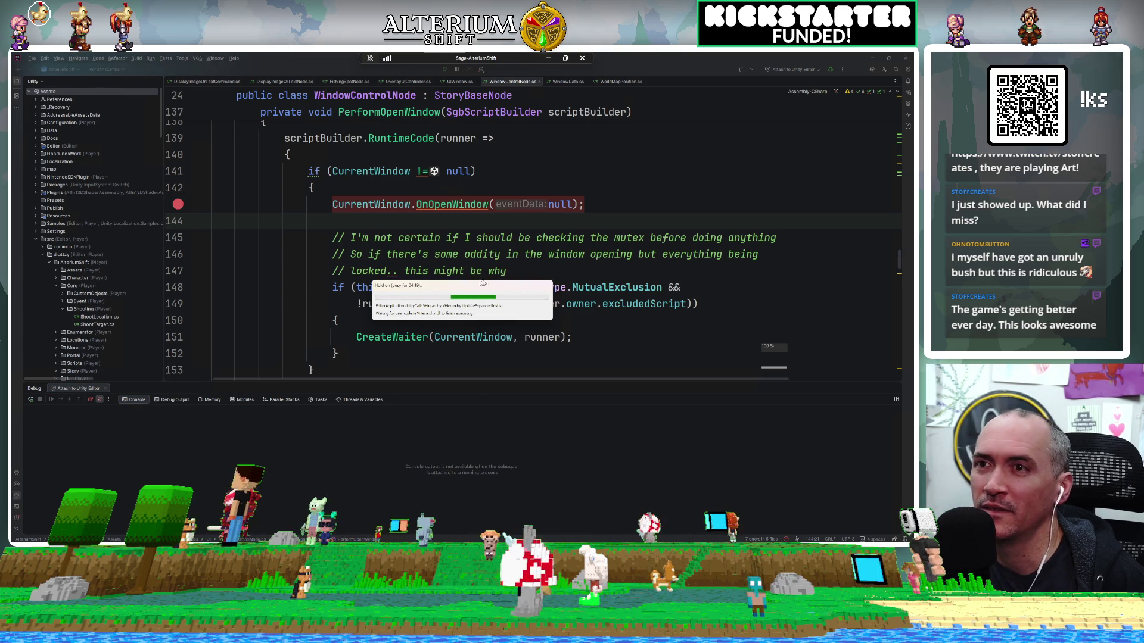
pyautogui.moveTo(475, 270); pyautogui.dragTo(429, 291)
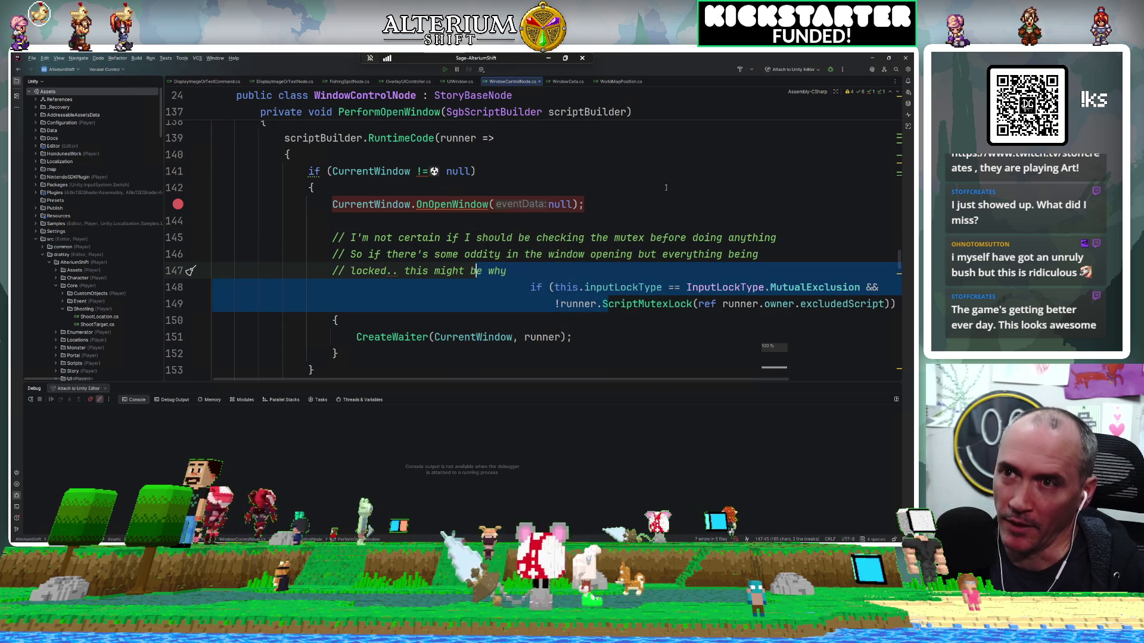
pyautogui.hotkey('ctrl', 'alt', 'l')
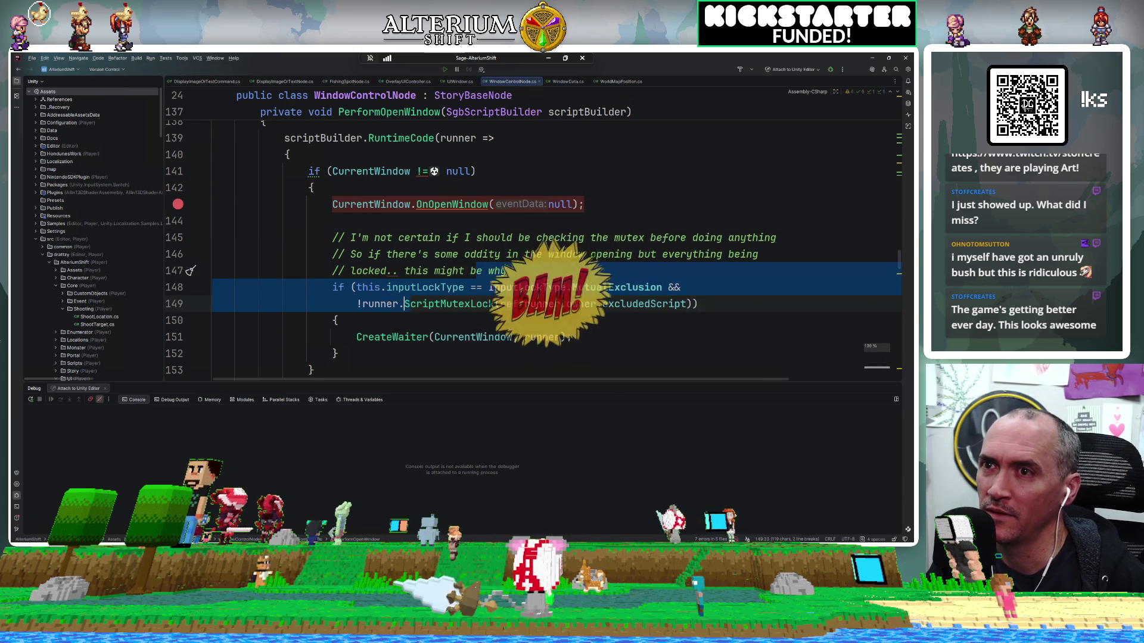
pyautogui.click(559, 252)
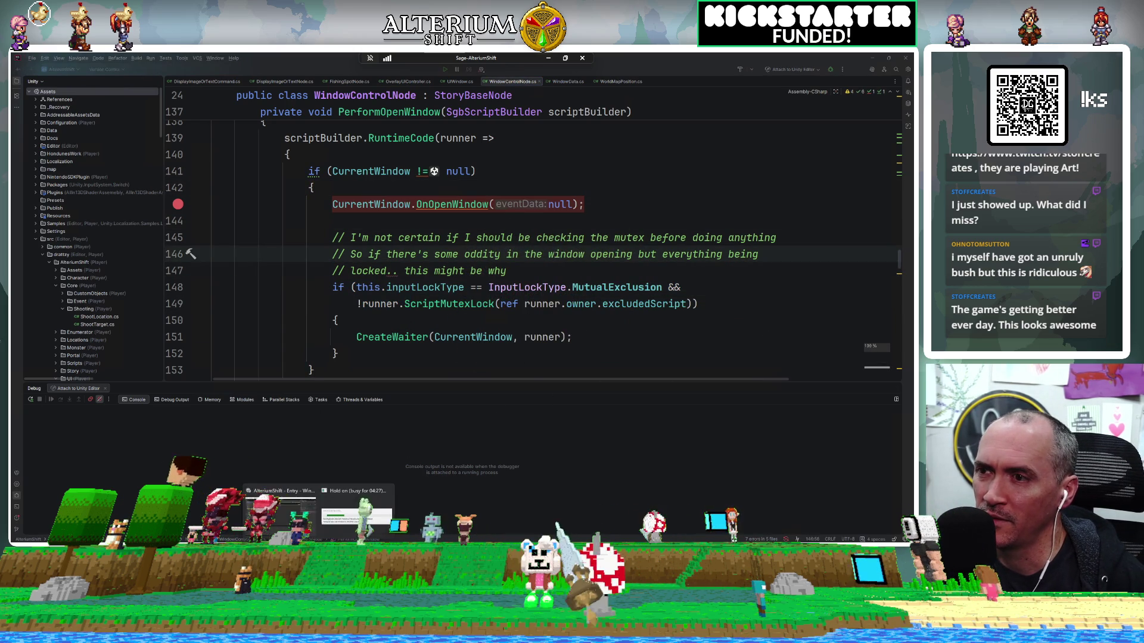